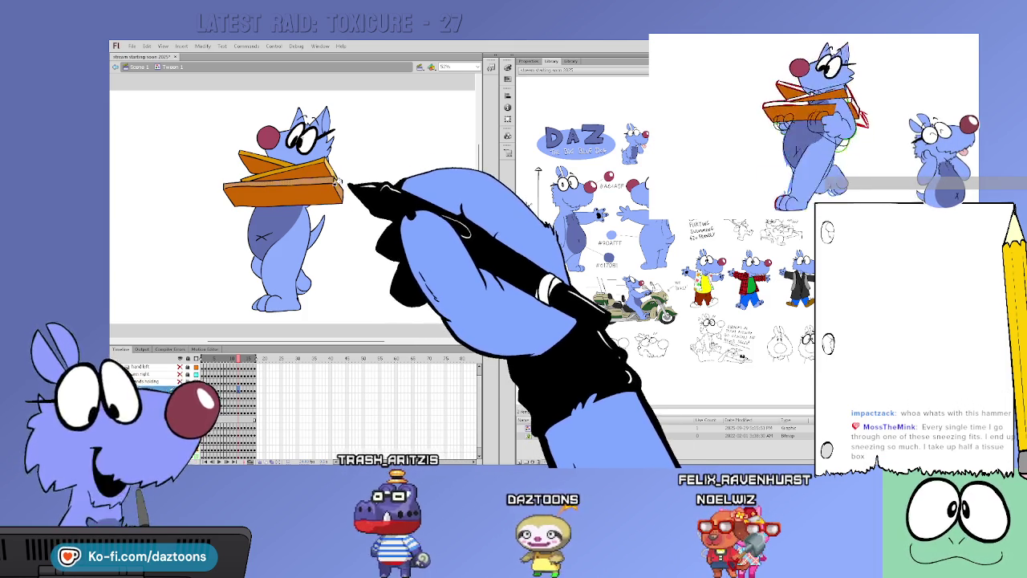
# Step through the dog's box-carrying walk frames, then play the cycle
pyautogui.press('.')
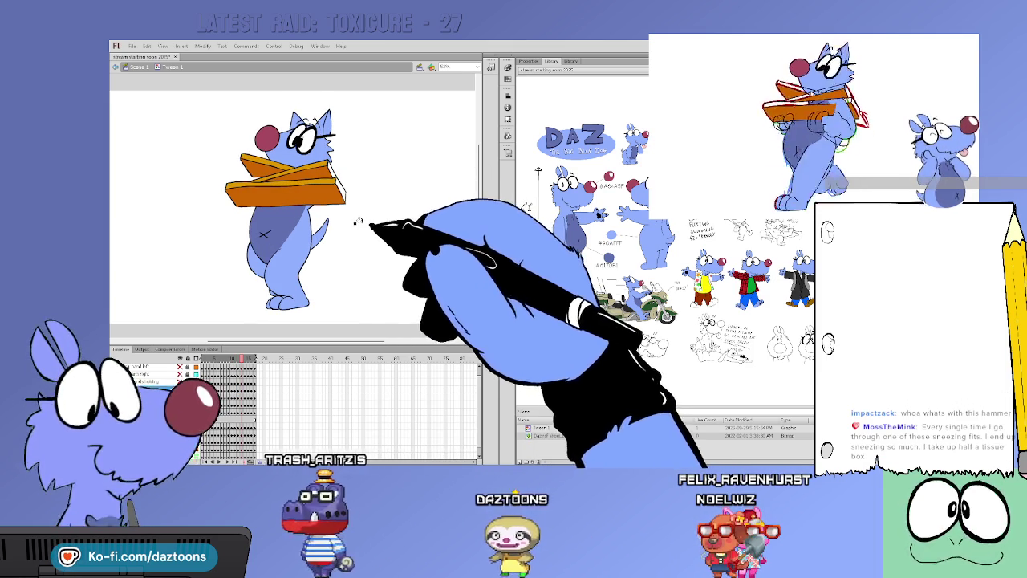
pyautogui.press('.')
pyautogui.press('.')
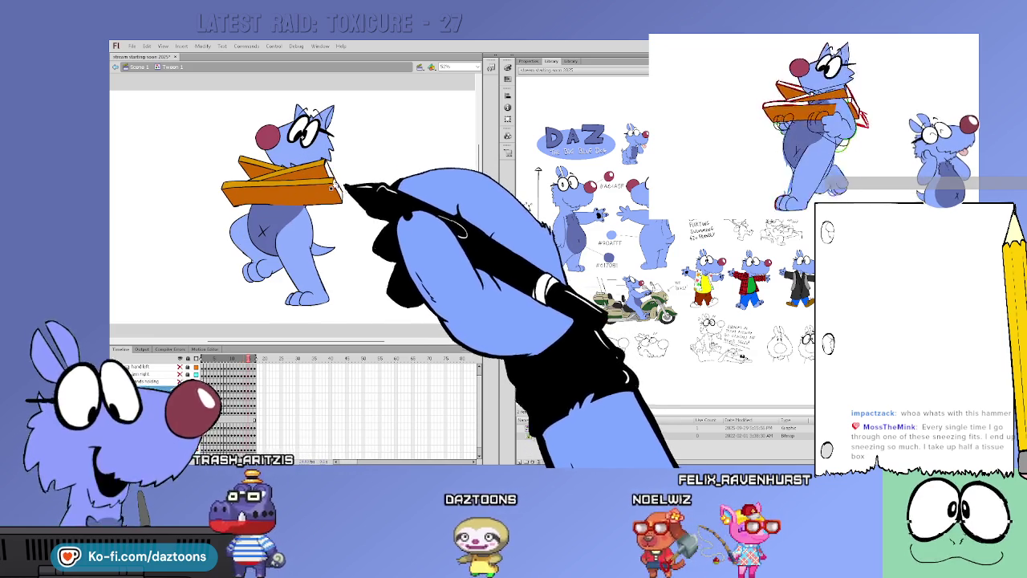
pyautogui.press('.')
pyautogui.press('.')
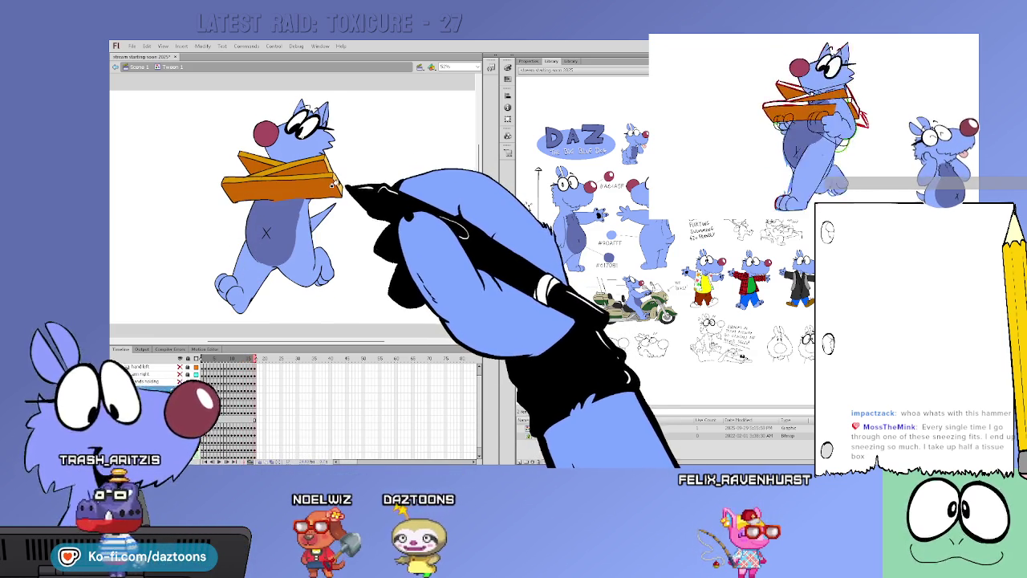
pyautogui.press(',')
pyautogui.press(',')
pyautogui.press(',')
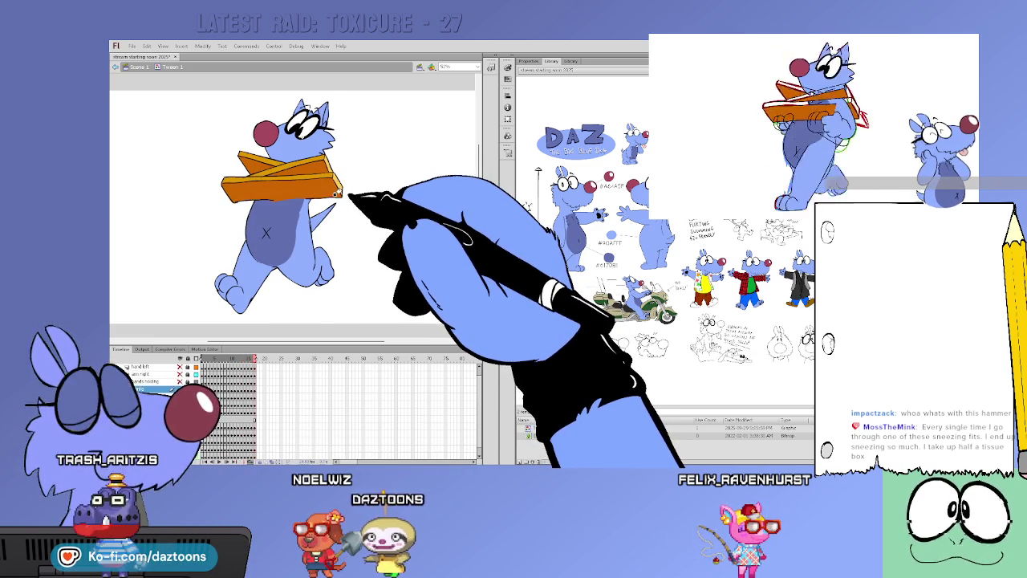
pyautogui.press('Return')
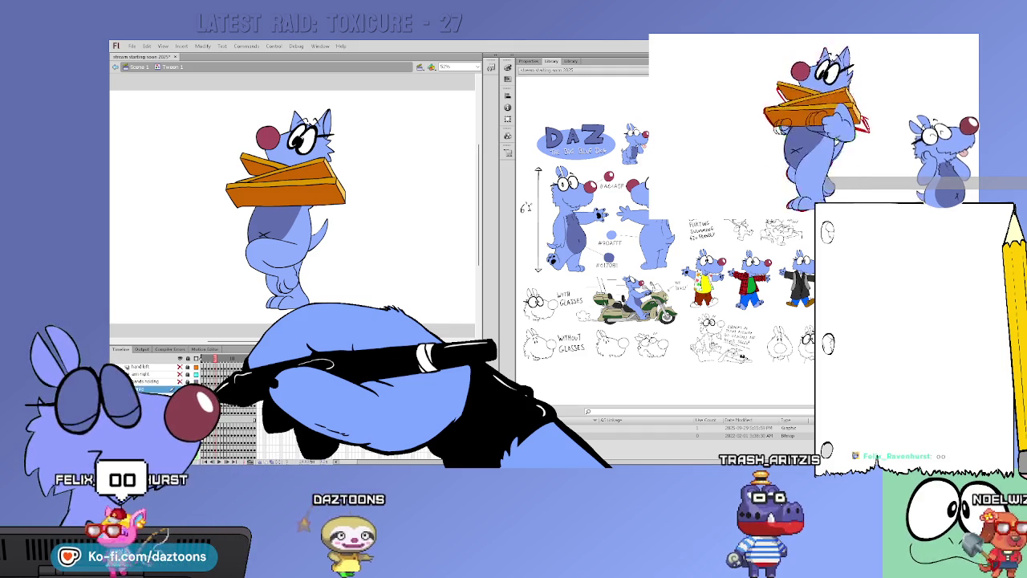
# Scrub the walk frames and toggle the hands-holding layer to compare the body with and without the box
pyautogui.moveTo(215, 359); pyautogui.dragTo(229, 359)
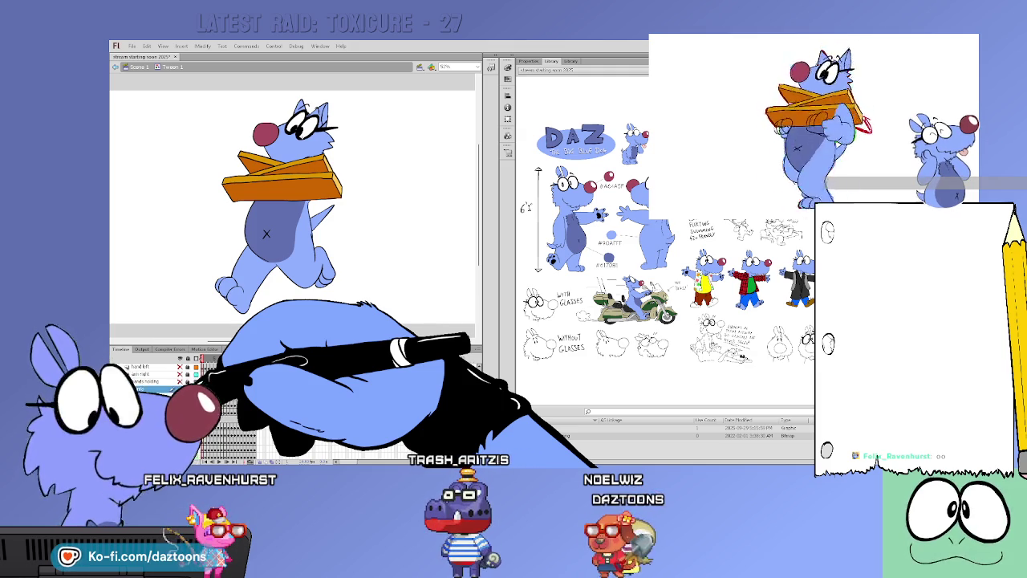
pyautogui.press('.')
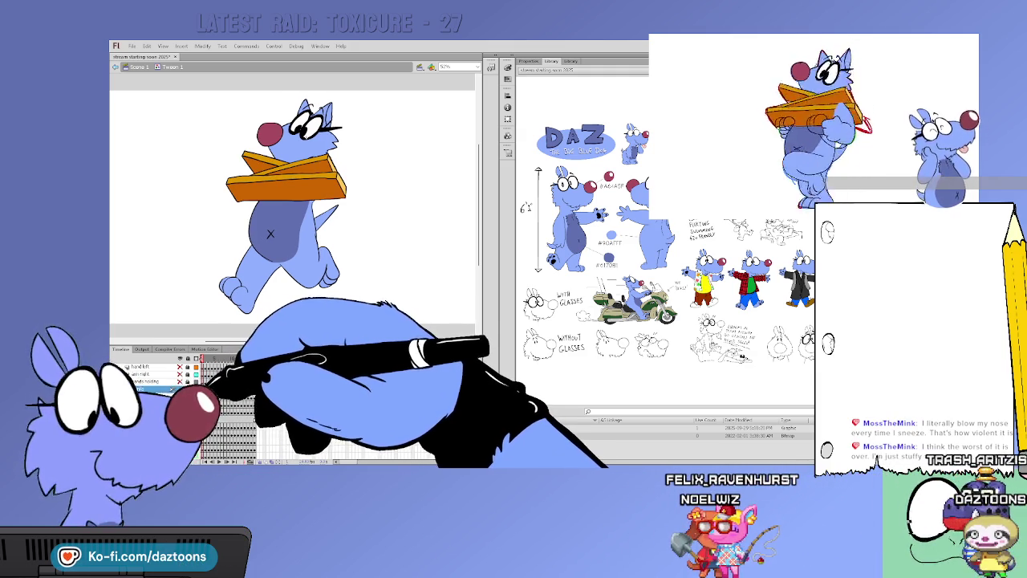
pyautogui.press('.')
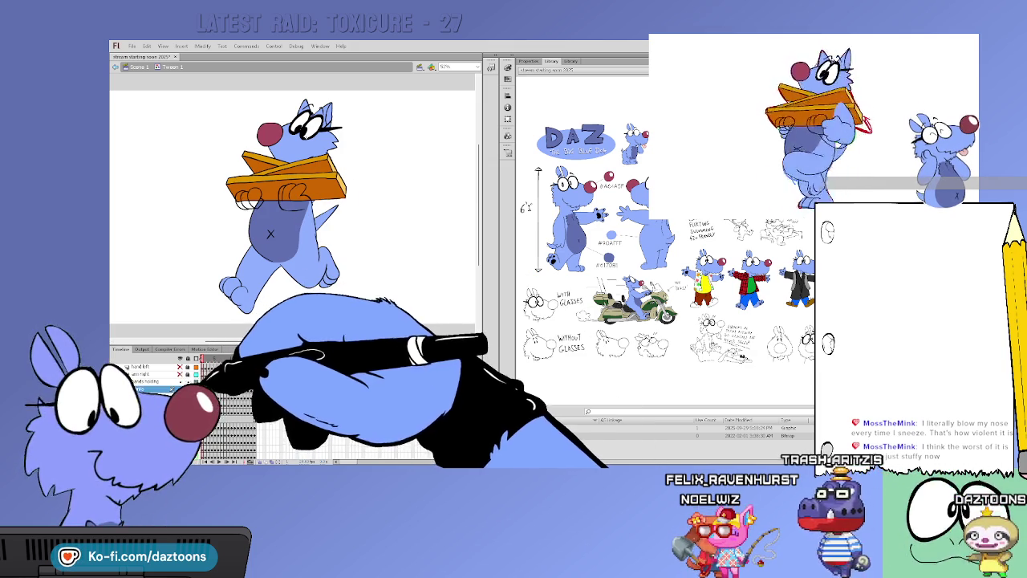
pyautogui.press('.')
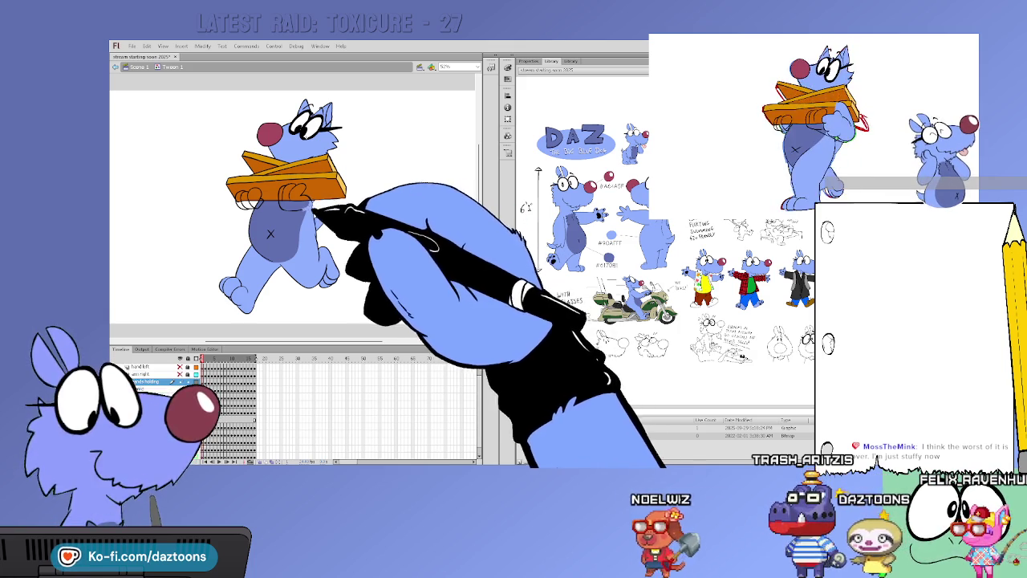
# Step forward frame by frame through the whole walk, checking the paws on the box
pyautogui.press('.')
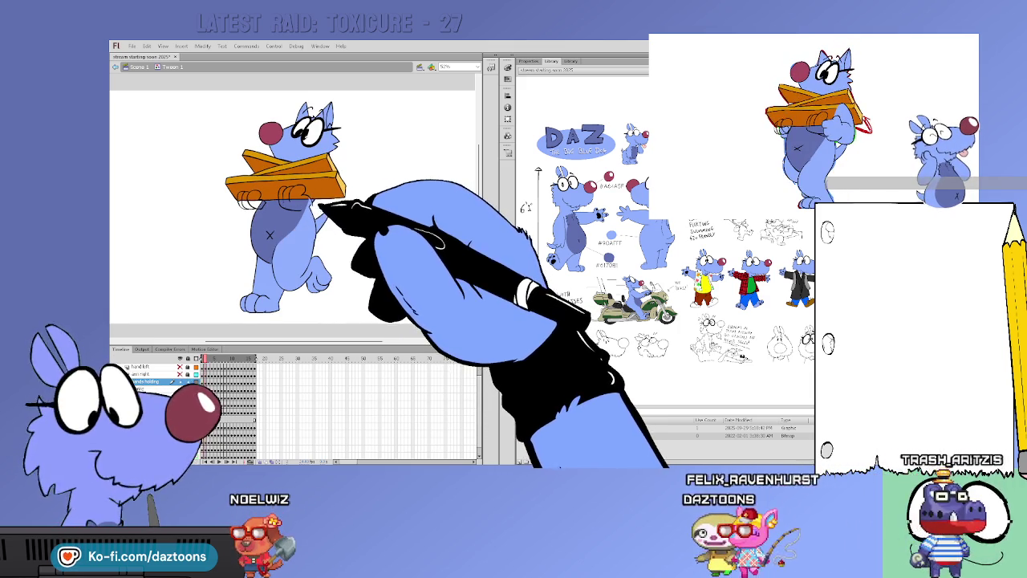
pyautogui.press('.')
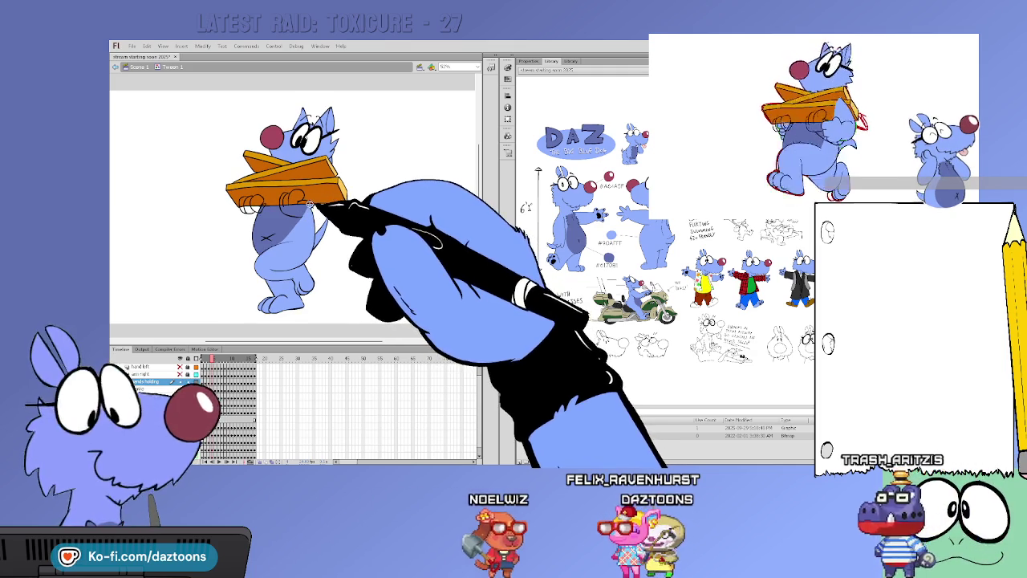
pyautogui.press('.')
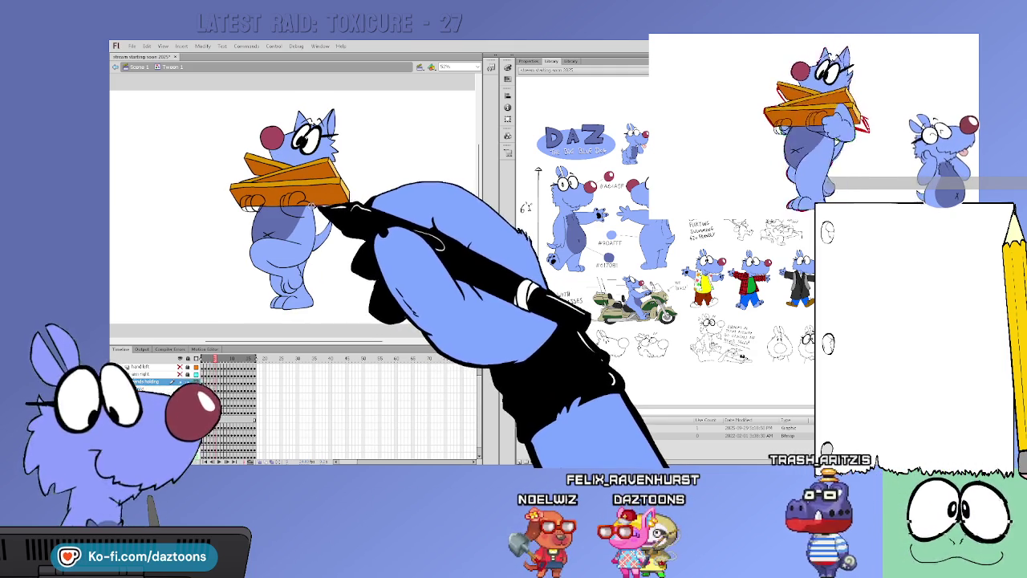
pyautogui.press('.')
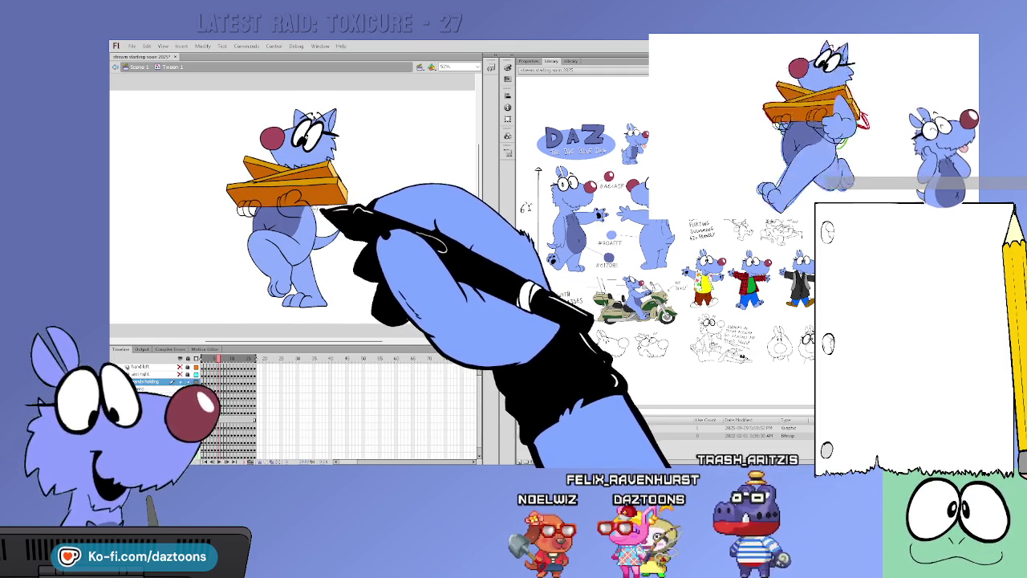
pyautogui.press('.')
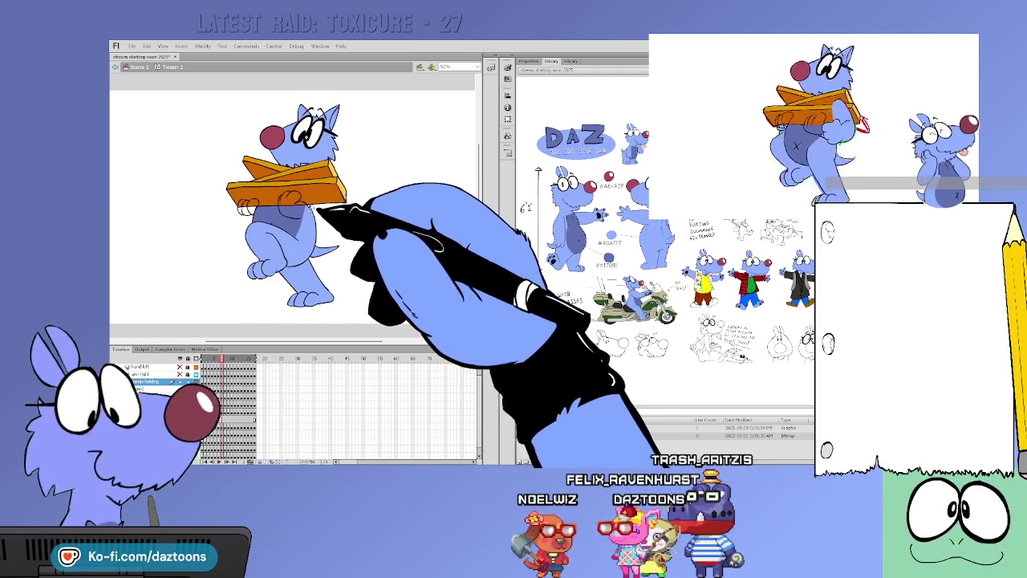
pyautogui.press('.')
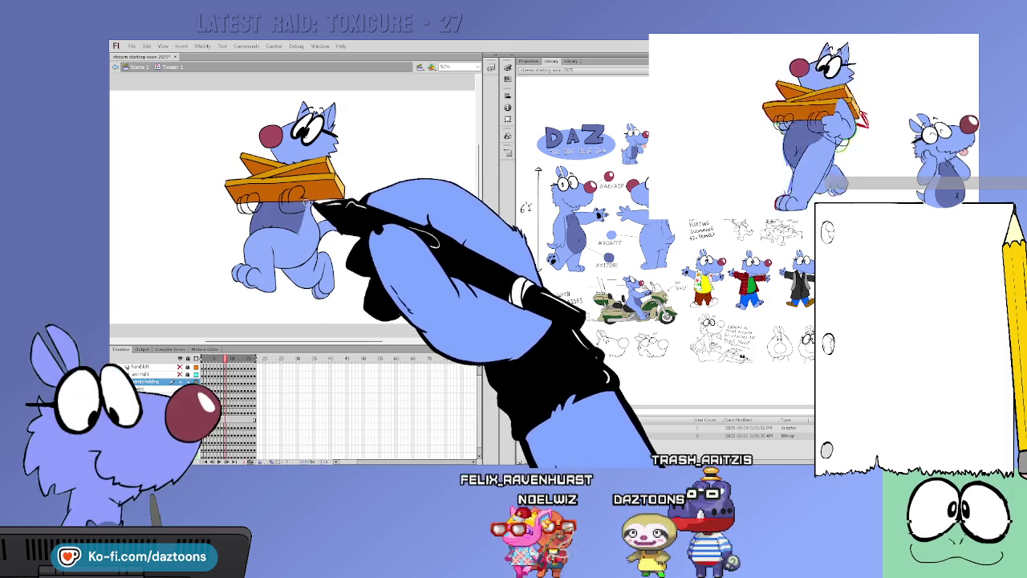
pyautogui.press('.')
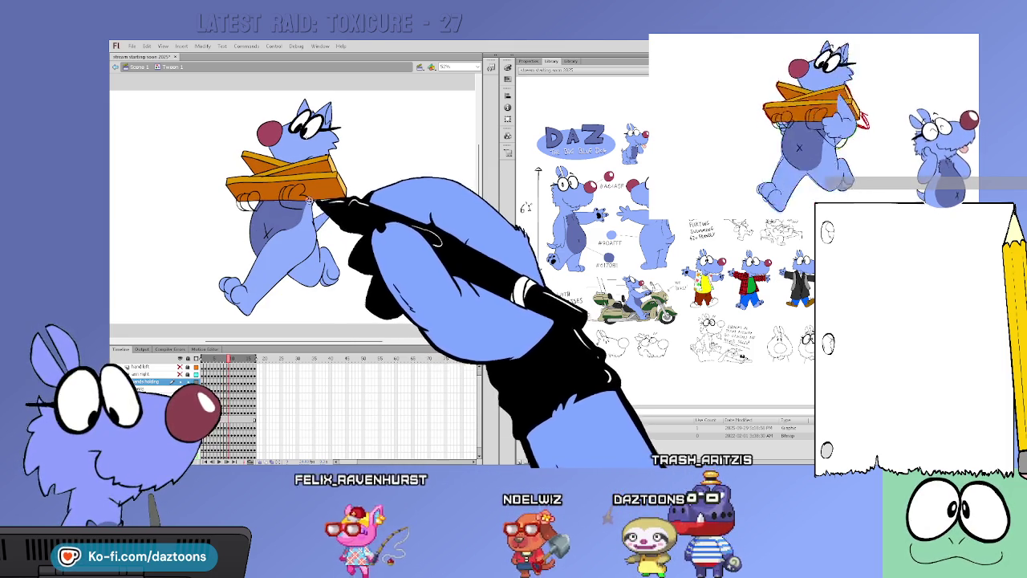
pyautogui.press('.')
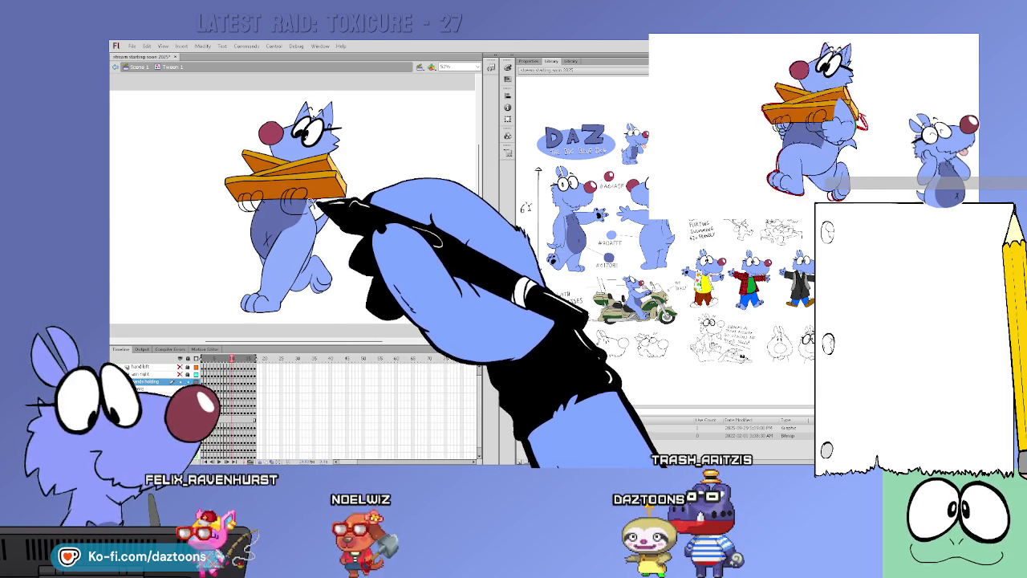
pyautogui.press('.')
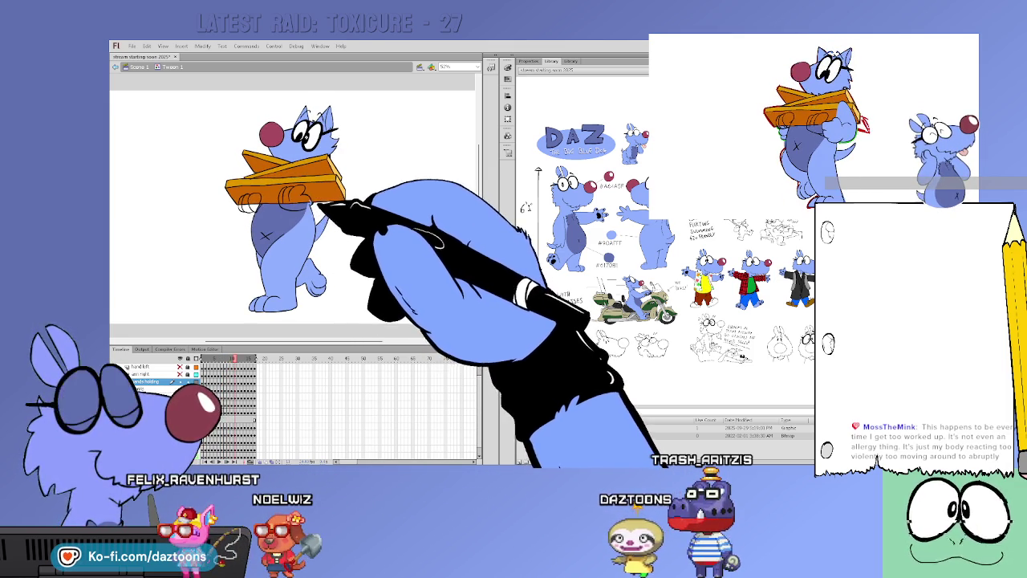
pyautogui.press('.')
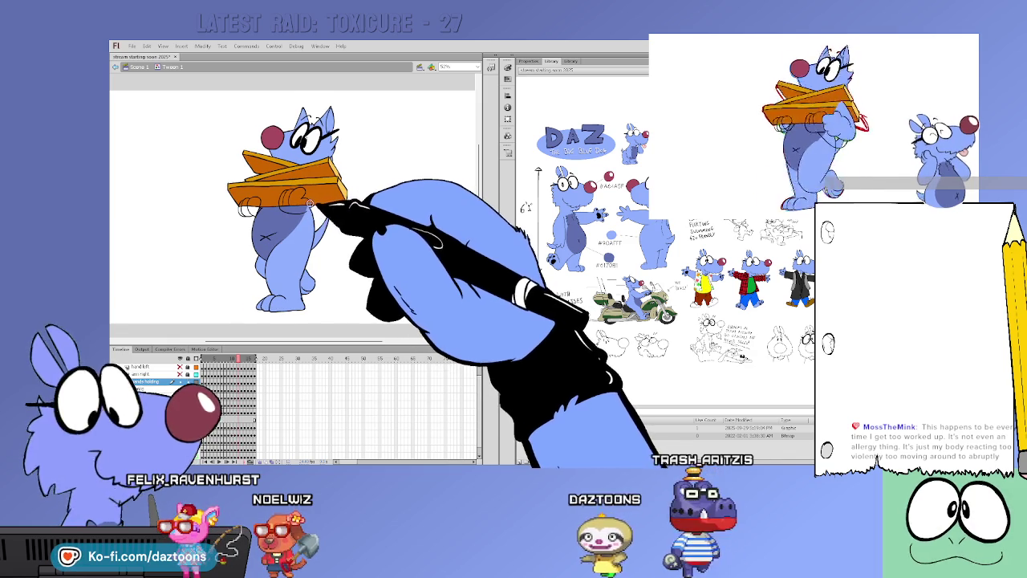
pyautogui.press('.')
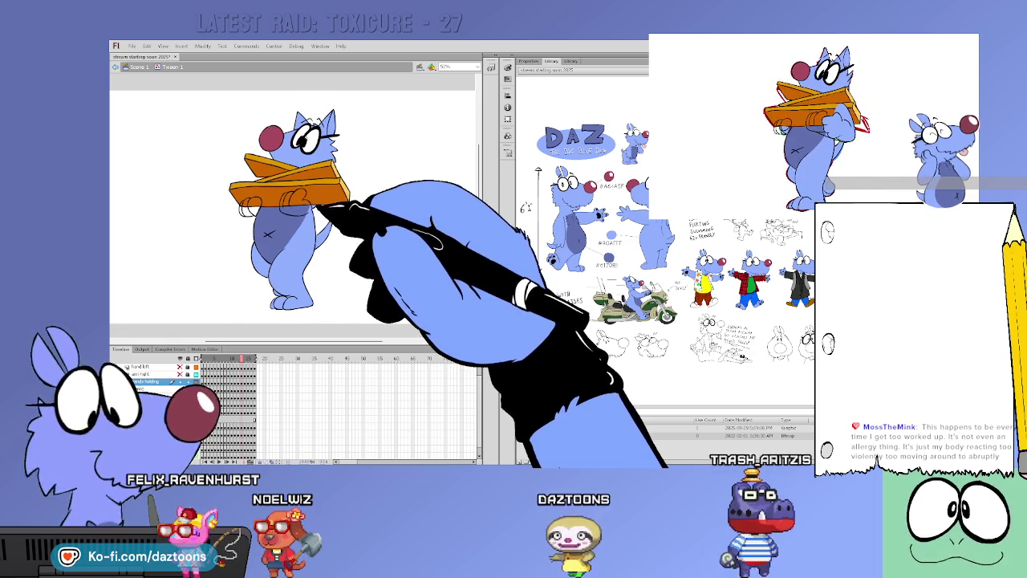
pyautogui.press('.')
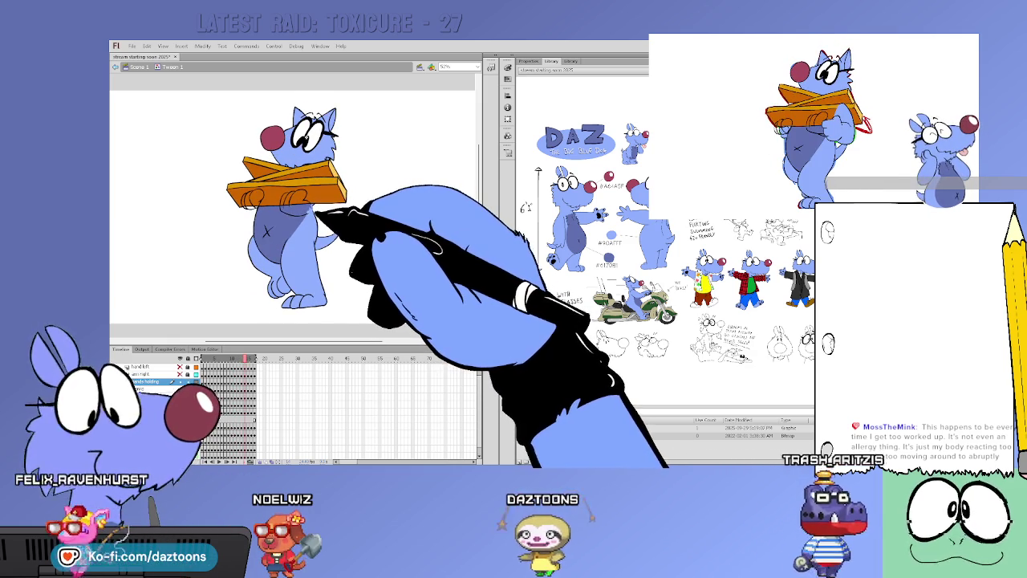
pyautogui.press('.')
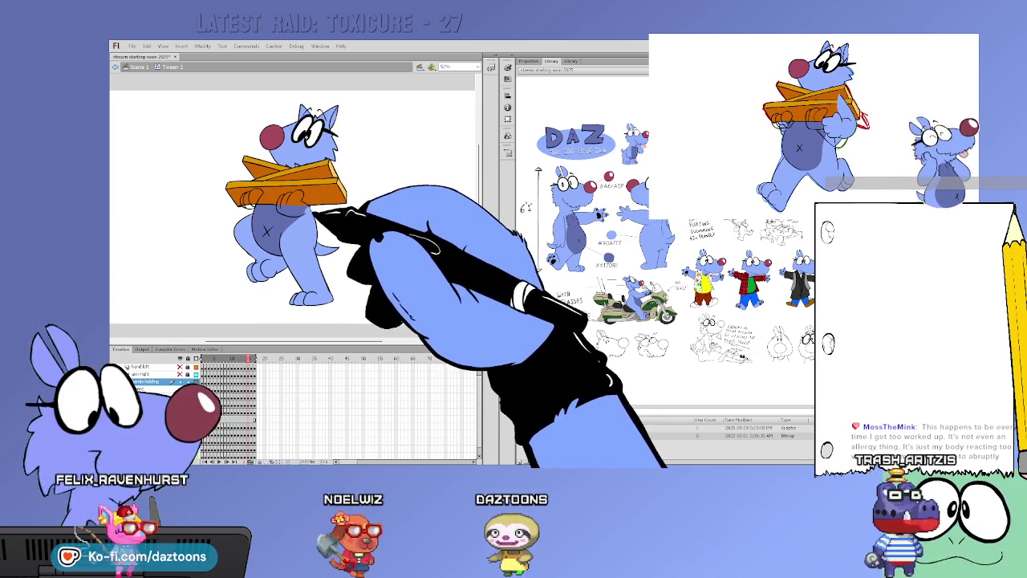
pyautogui.press('.')
pyautogui.press('.')
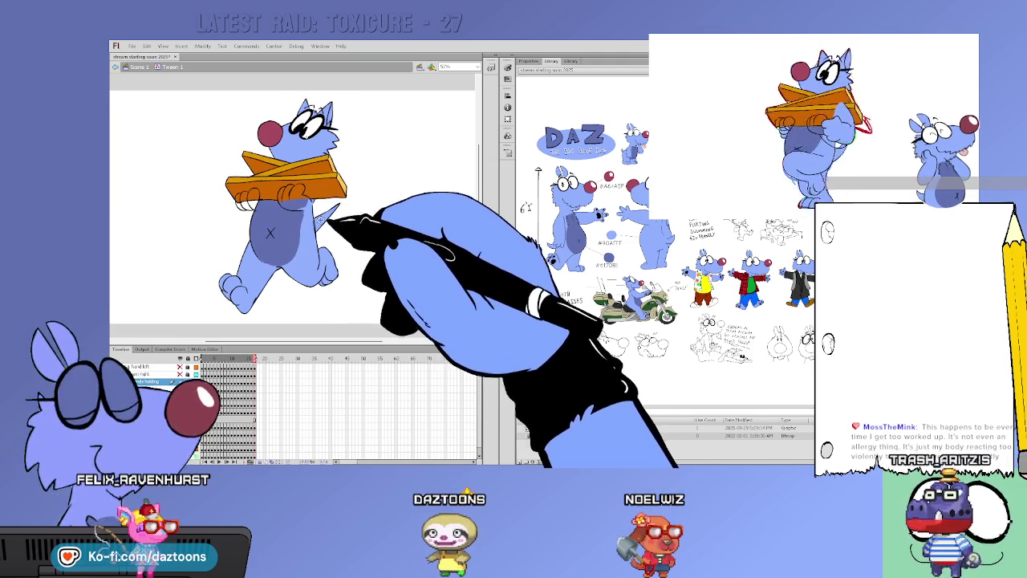
# Step back four frames to recheck the earlier paw positions on the box
pyautogui.press(',')
pyautogui.press(',')
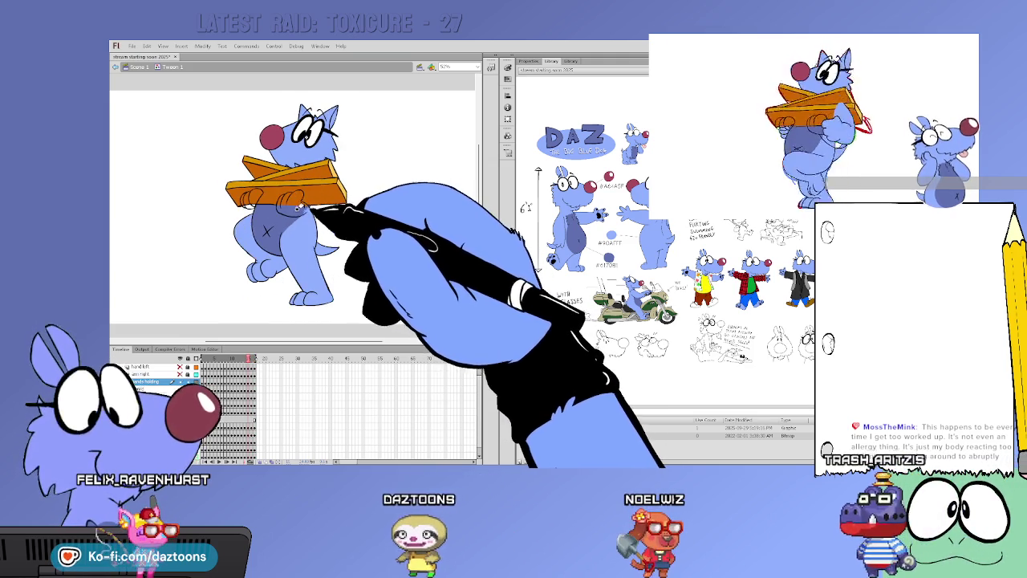
pyautogui.press(',')
pyautogui.press(',')
pyautogui.press(',')
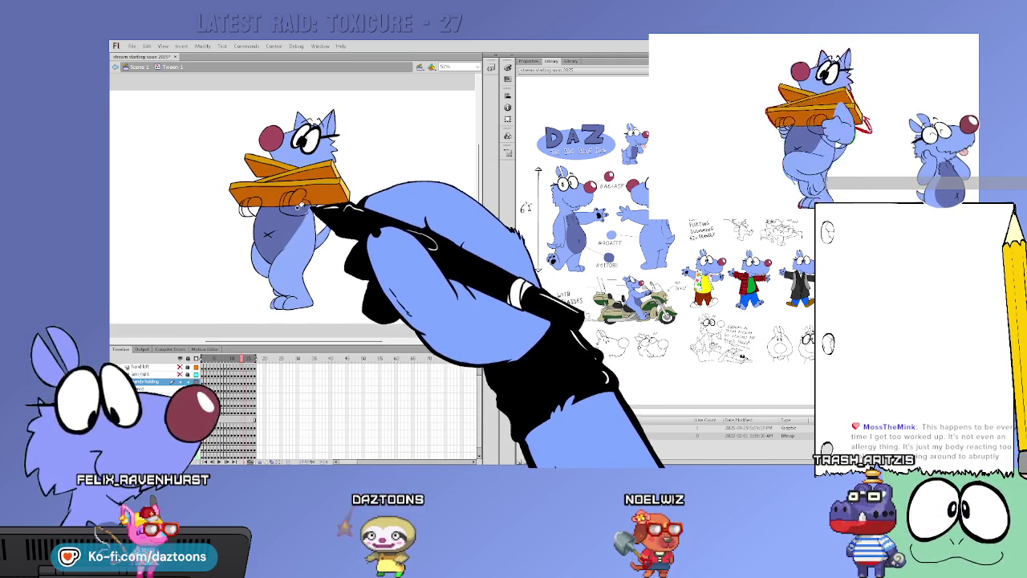
pyautogui.press(',')
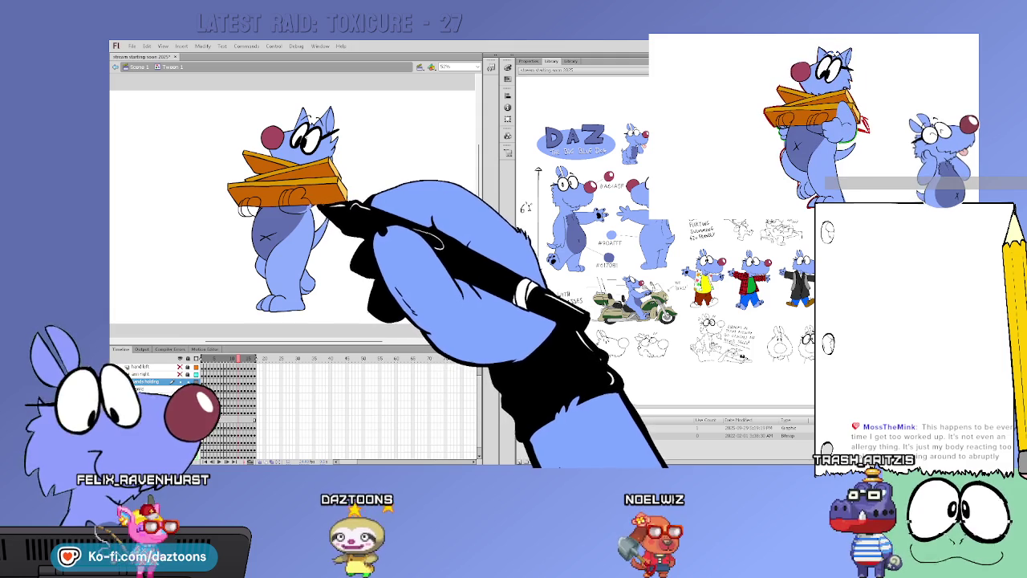
pyautogui.press(',')
pyautogui.press(',')
pyautogui.press(',')
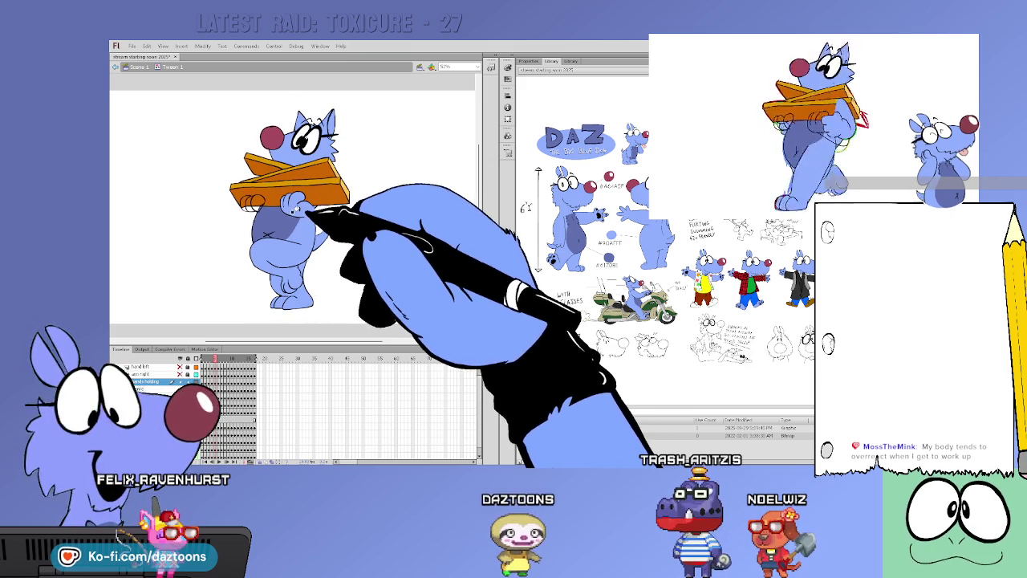
# Step back three walk frames to recheck how the paws sit on the box
pyautogui.press(',')
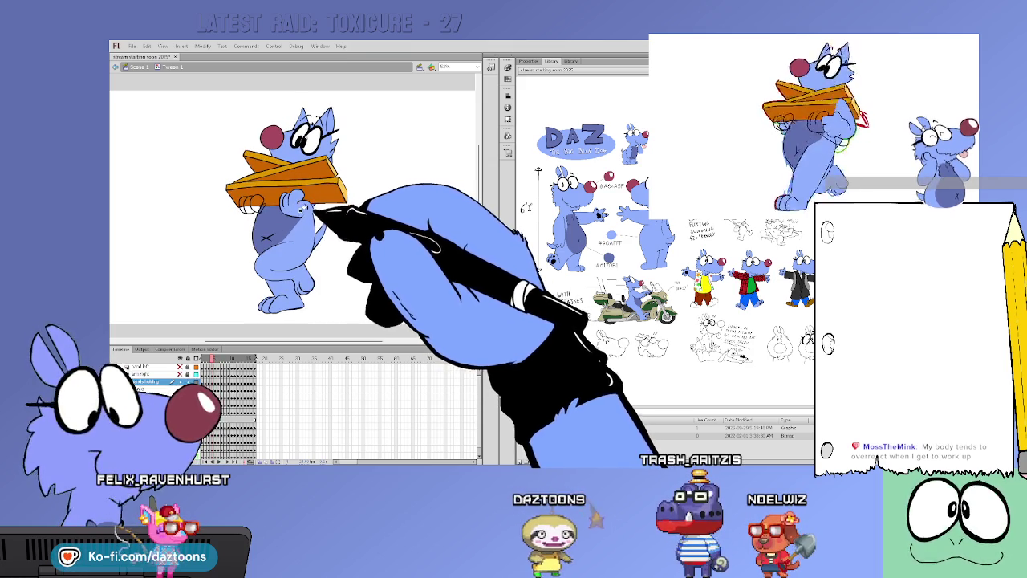
pyautogui.press(',')
pyautogui.press(',')
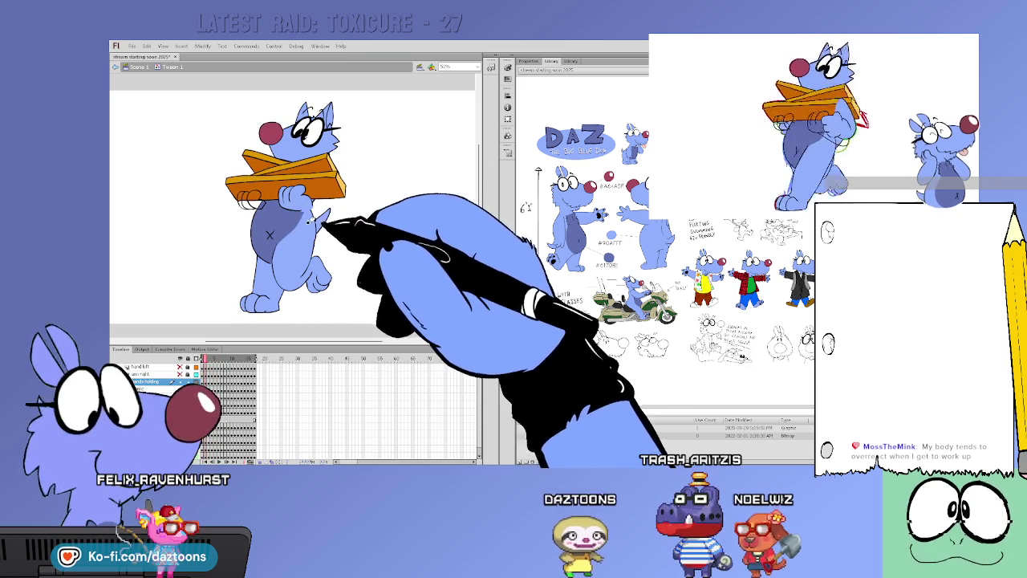
pyautogui.press(',')
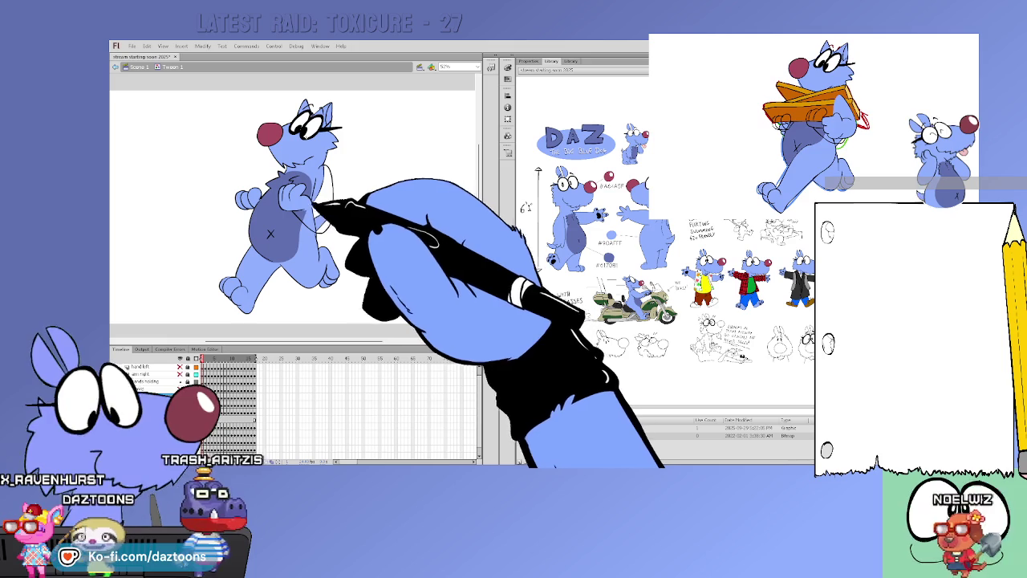
# Advance four poses inside Tween 1 until the rough sketch frames of the carried hand appear
pyautogui.press('.')
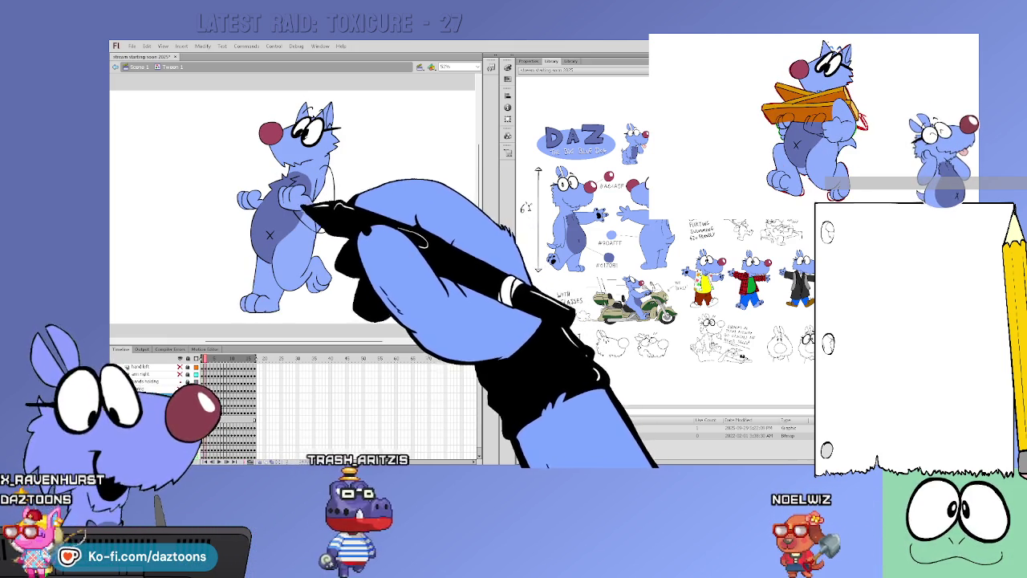
pyautogui.press('.')
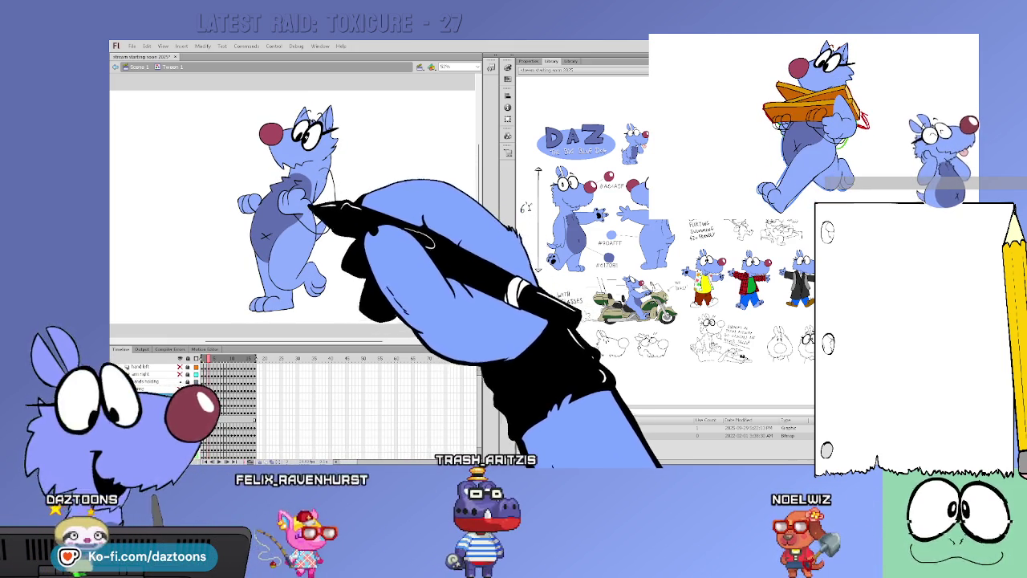
pyautogui.press('.')
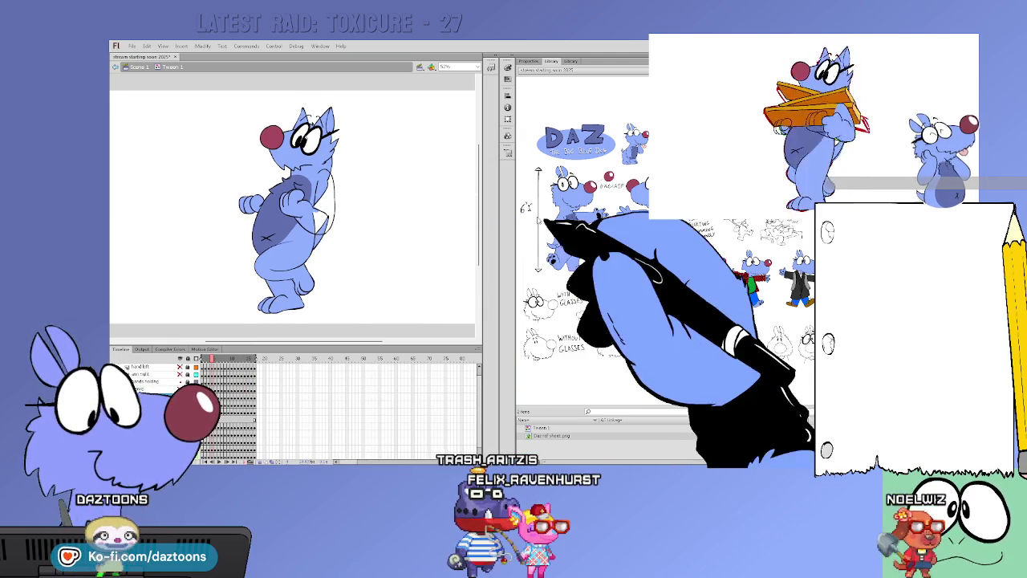
pyautogui.press('.')
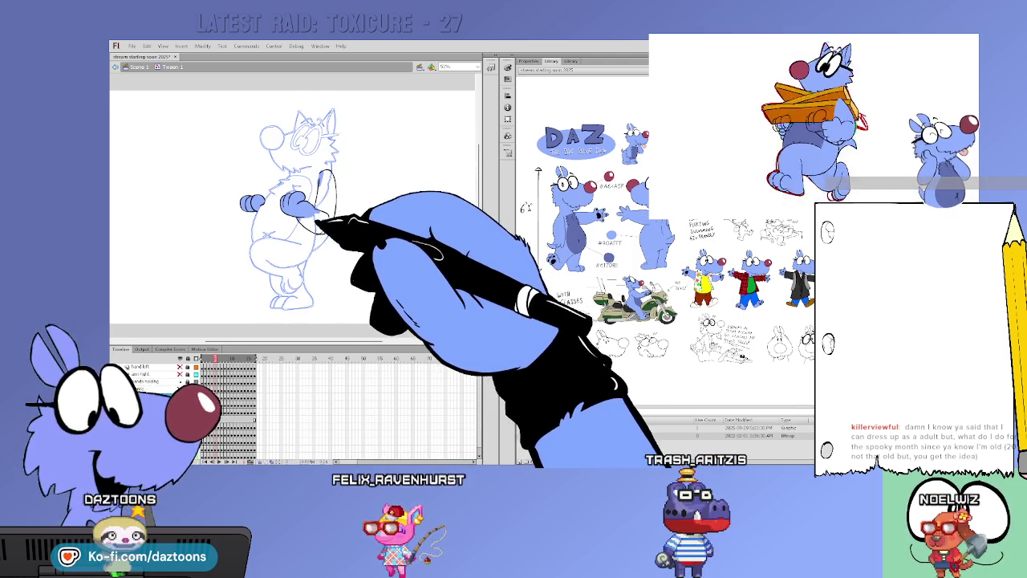
# Advance through the sketched poses and brush an oval box-edge outline at the raised paw
pyautogui.press('.')
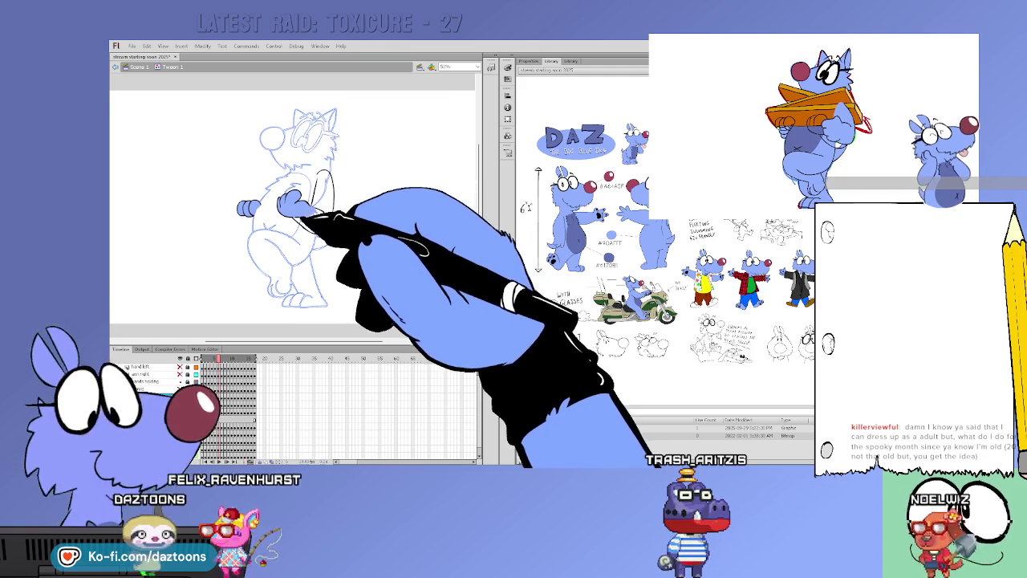
pyautogui.press('.')
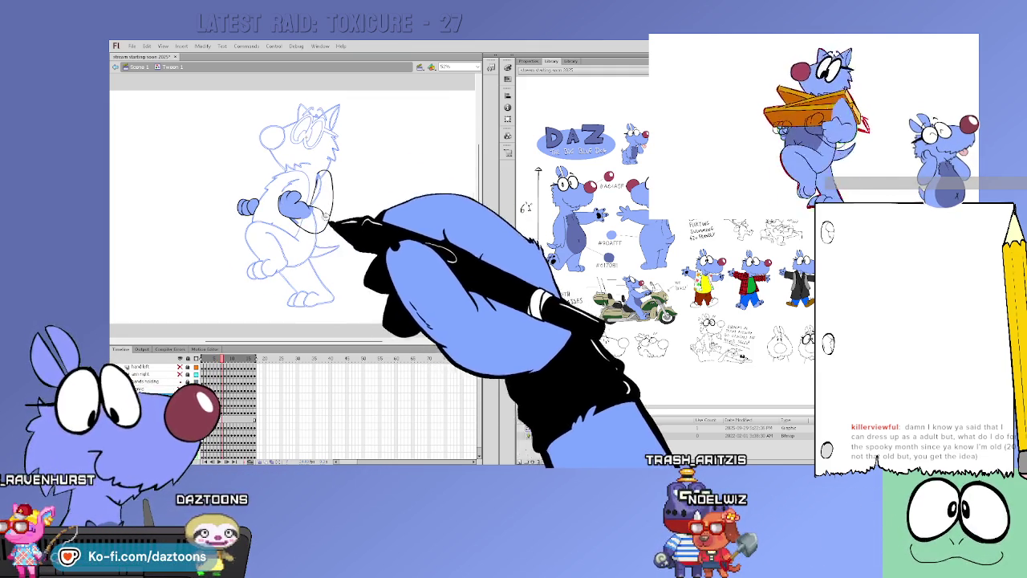
pyautogui.press('.')
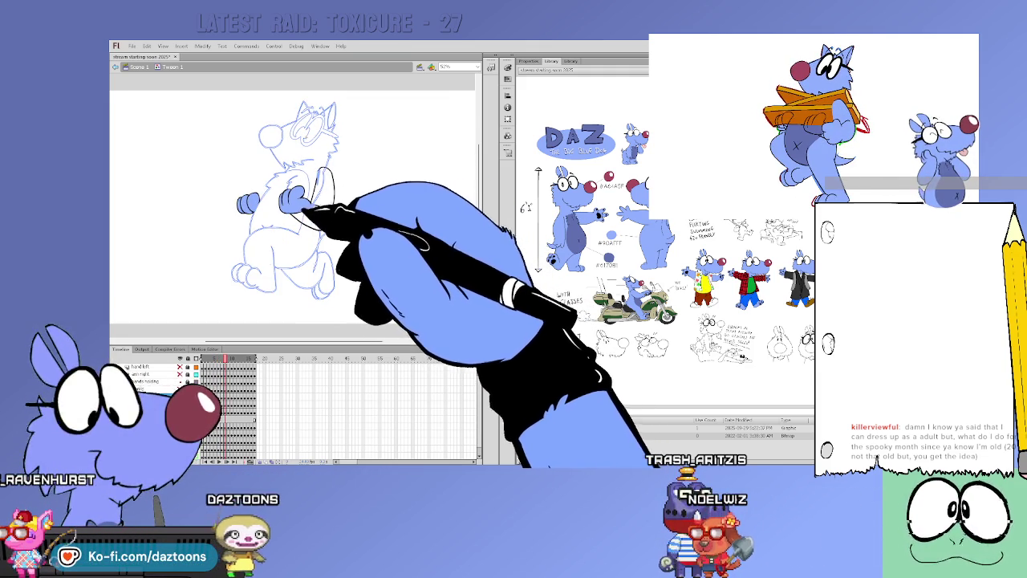
pyautogui.press('.')
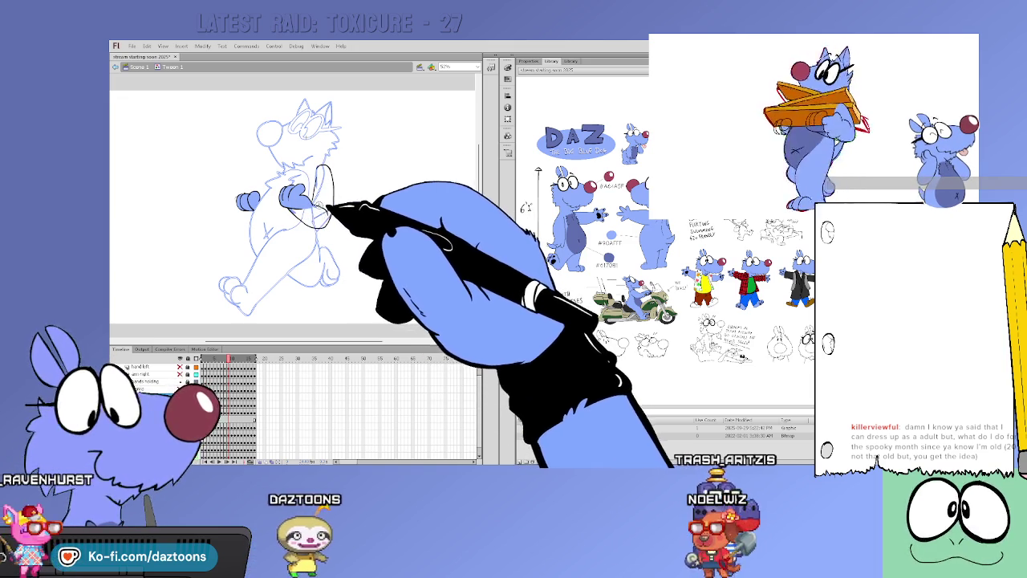
pyautogui.press('.')
pyautogui.moveTo(319, 169); pyautogui.dragTo(329, 229)
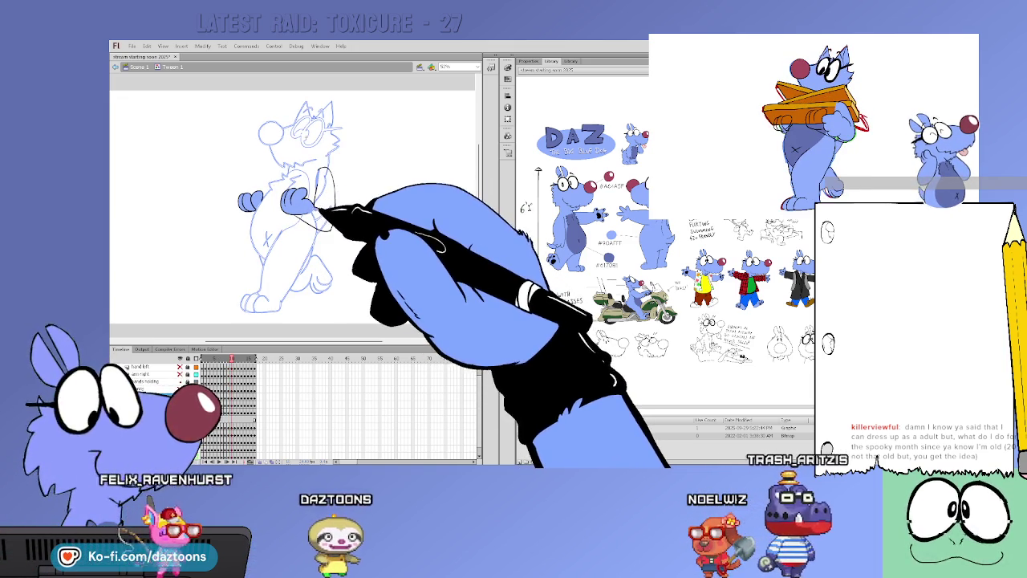
# Move ahead two poses, play the cycle, and select the oval stroke to check it
pyautogui.press('.')
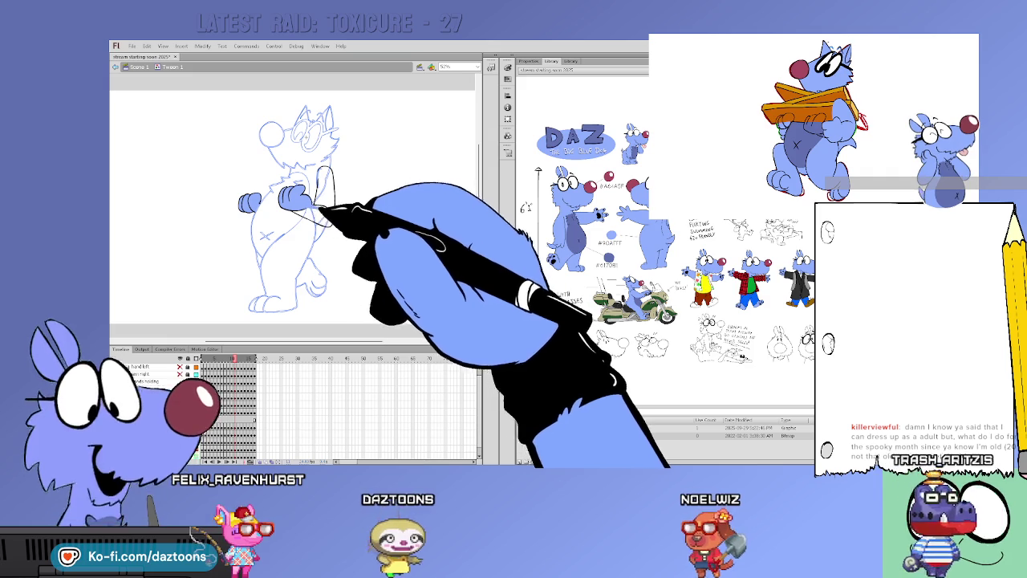
pyautogui.press('.')
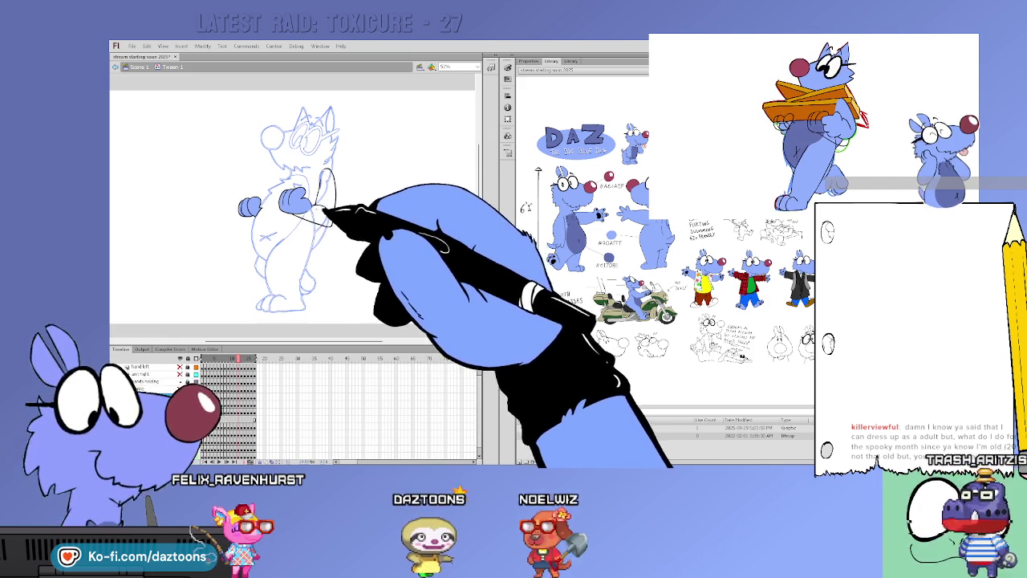
pyautogui.press('Return')
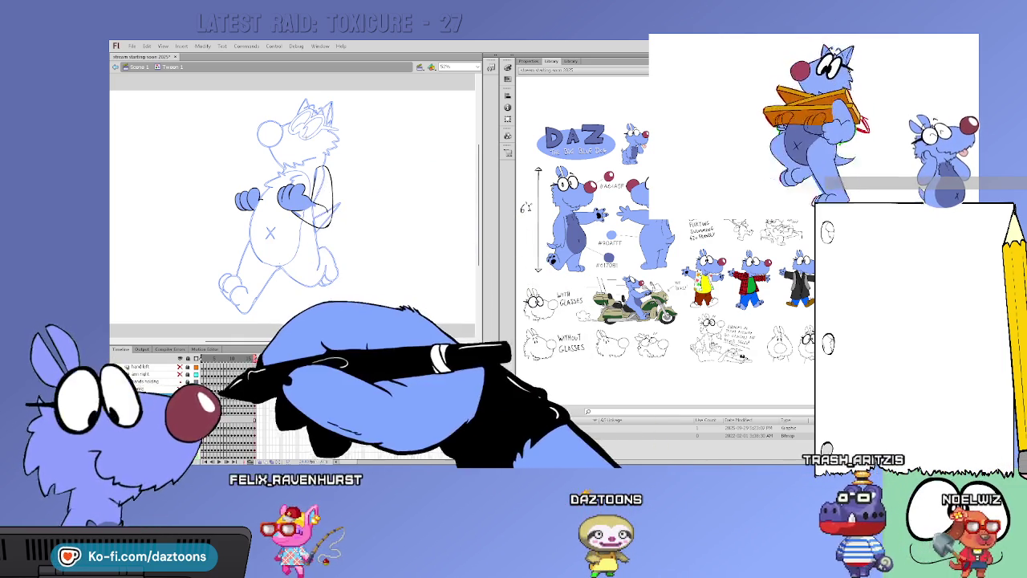
pyautogui.click(326, 201)
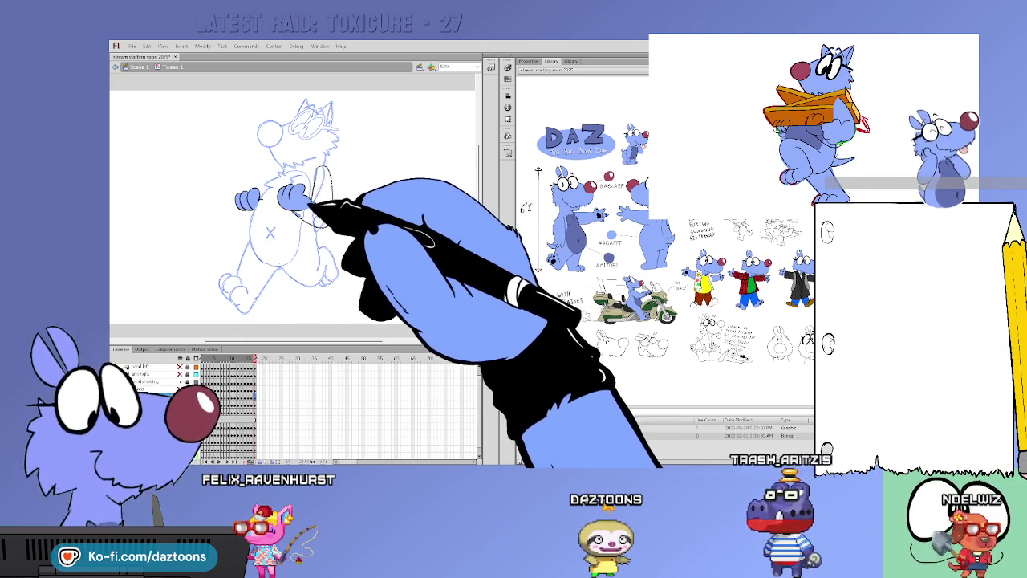
pyautogui.click(325, 170)
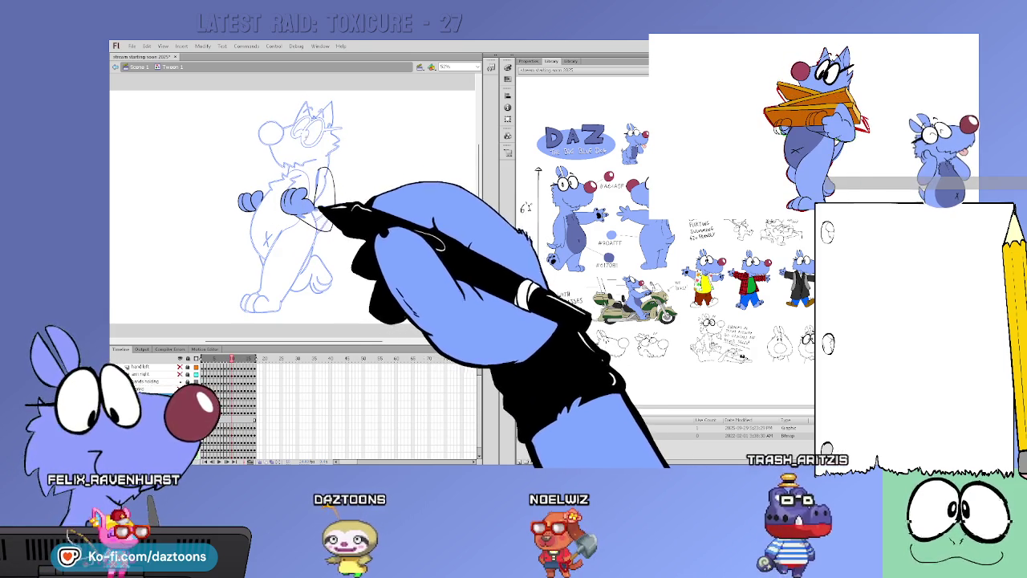
# Brush a line along the dog's chest and step between neighbouring poses
pyautogui.moveTo(343, 202); pyautogui.dragTo(326, 171)
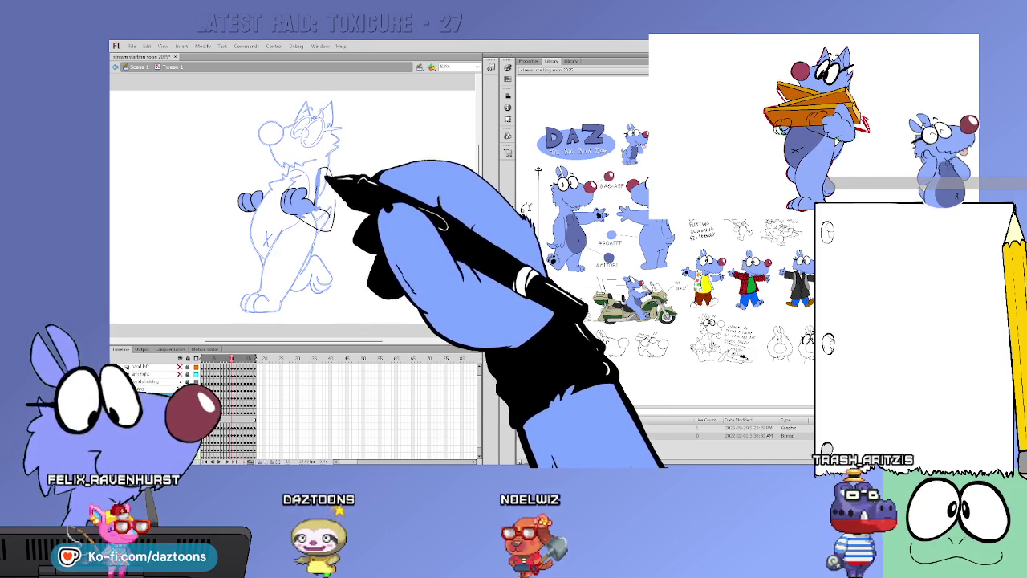
pyautogui.press(',')
pyautogui.press('.')
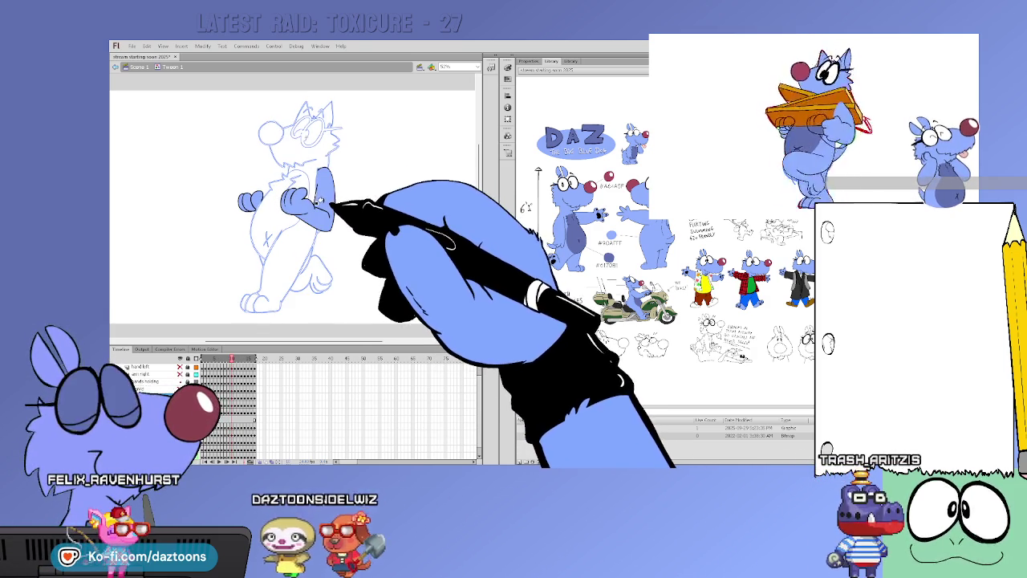
pyautogui.press(',')
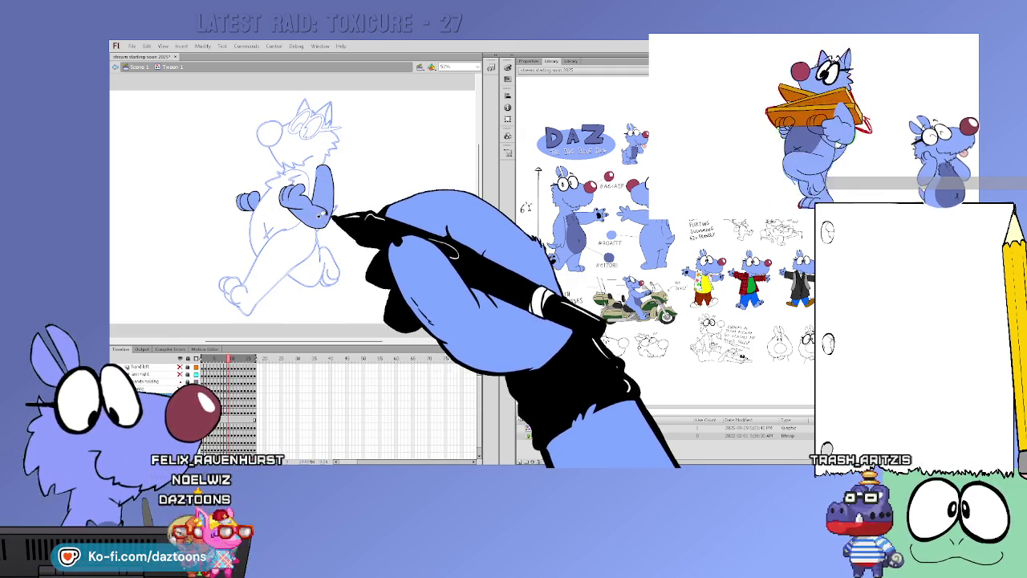
pyautogui.press(',')
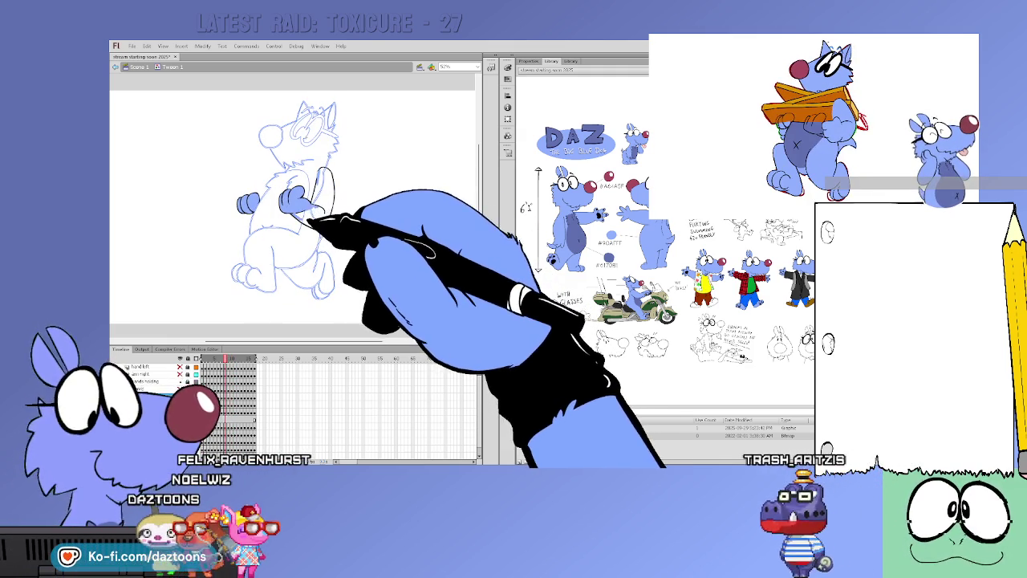
# Outline and fill the raised arm in solid blue, then sketch an oval on an earlier pose
pyautogui.moveTo(321, 230); pyautogui.dragTo(332, 195)
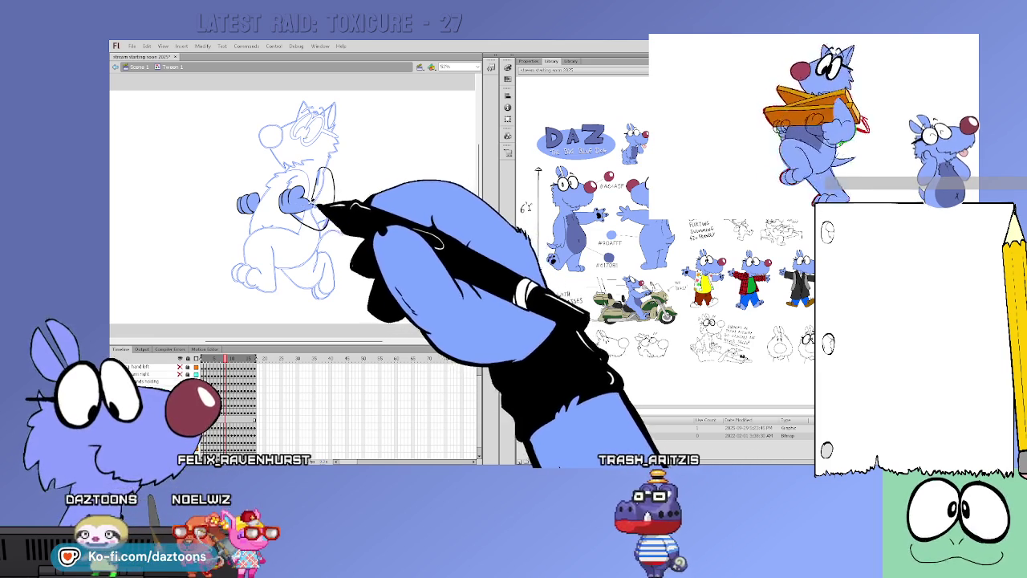
pyautogui.click(324, 193)
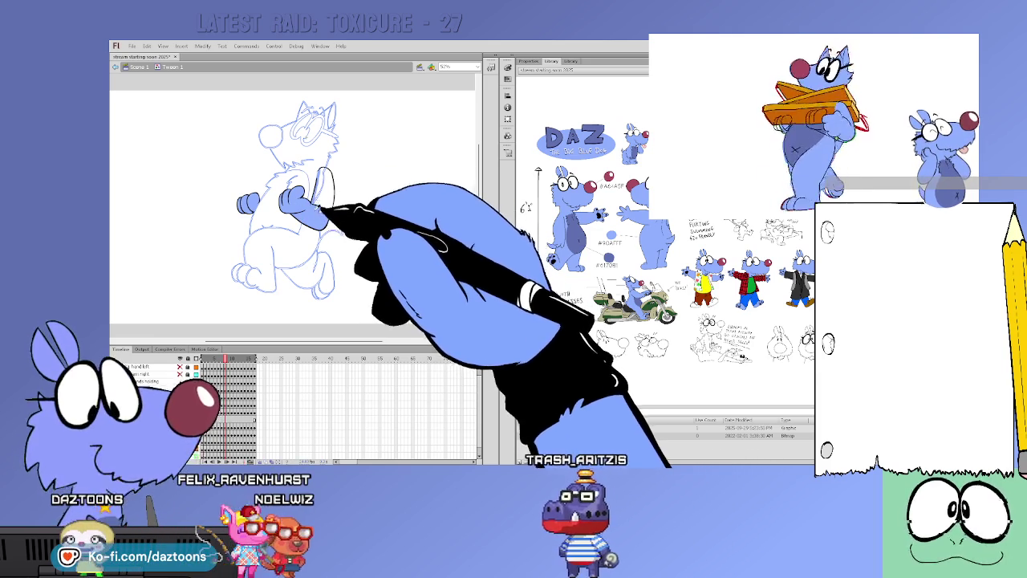
pyautogui.press(',')
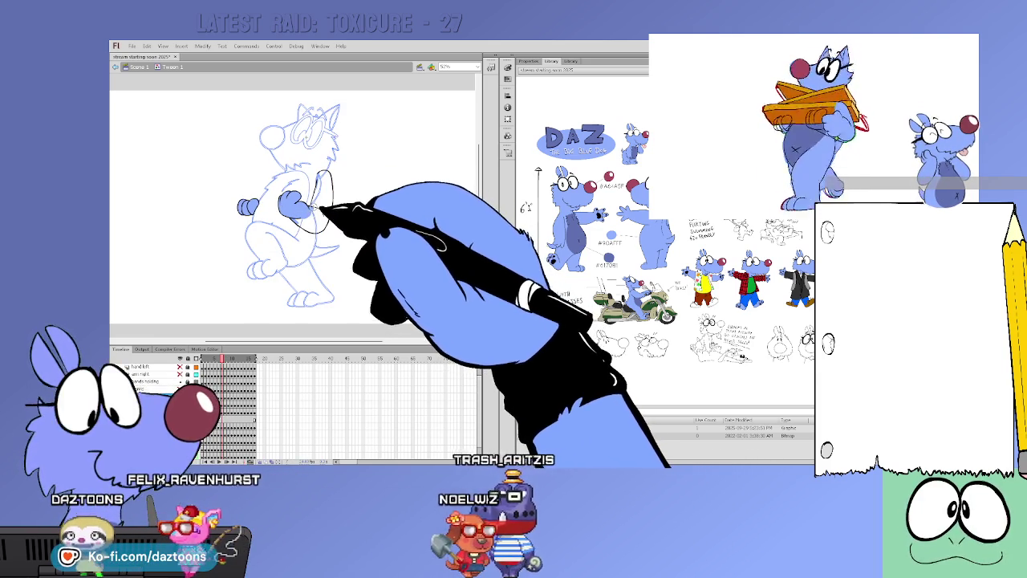
pyautogui.press(',')
pyautogui.press(',')
pyautogui.press(',')
pyautogui.press(',')
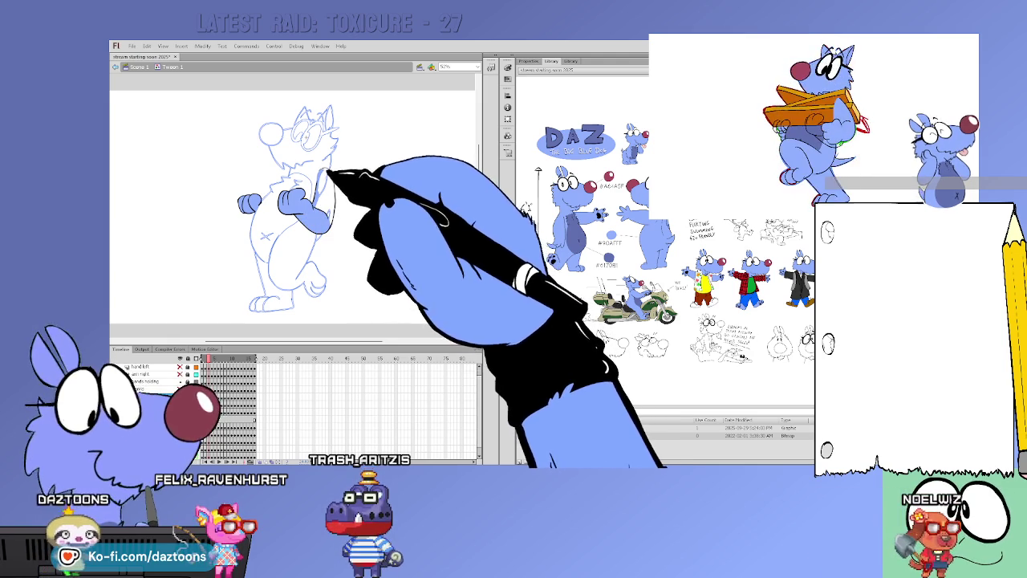
pyautogui.moveTo(331, 180); pyautogui.dragTo(327, 178)
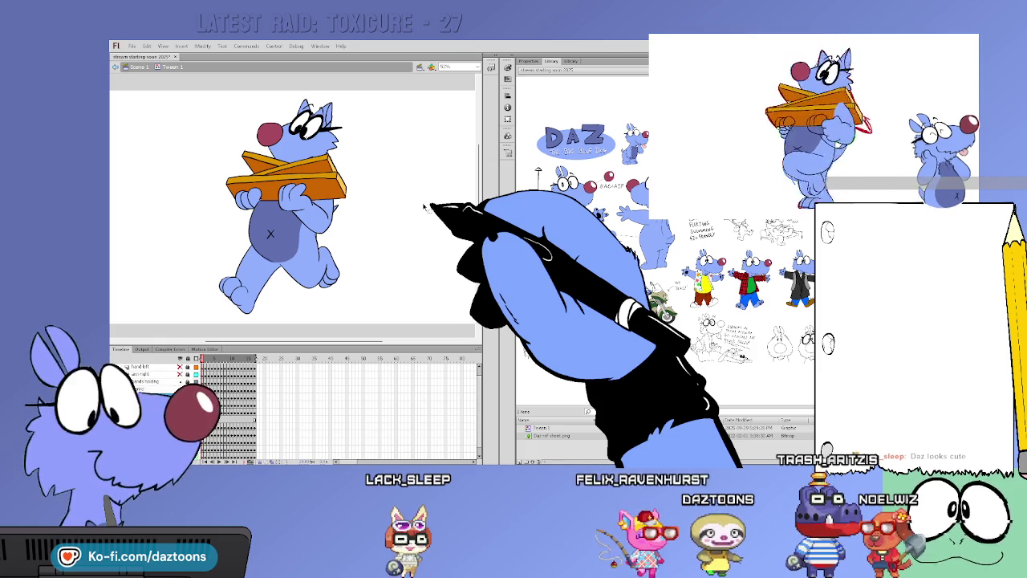
pyautogui.moveTo(204, 359)
pyautogui.mouseDown()
pyautogui.moveTo(269, 358)
pyautogui.moveTo(255, 358)
pyautogui.mouseUp()
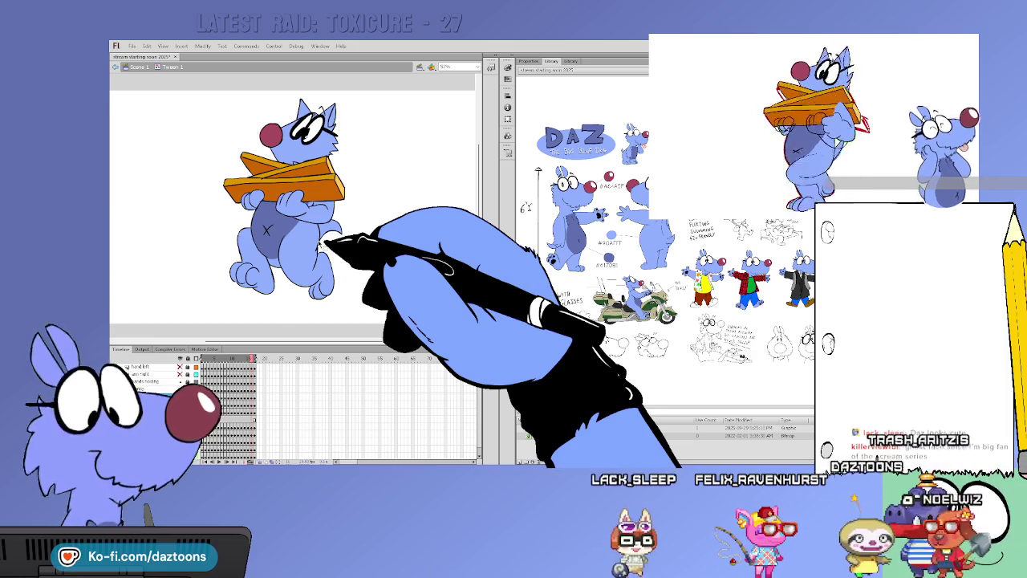
pyautogui.click(265, 358)
pyautogui.moveTo(265, 358)
pyautogui.mouseDown()
pyautogui.moveTo(215, 359)
pyautogui.moveTo(190, 375)
pyautogui.mouseUp()
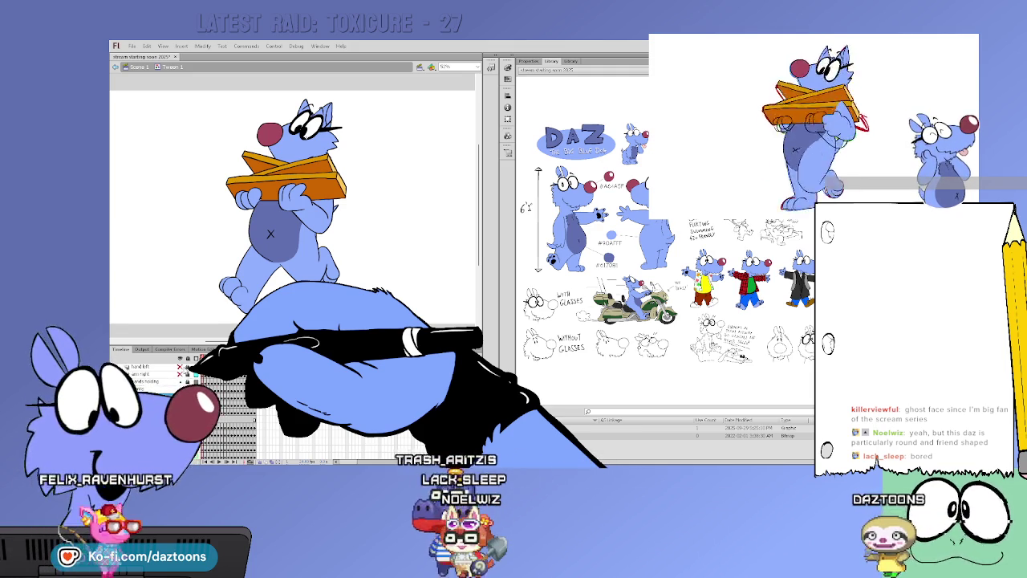
pyautogui.press('Return')
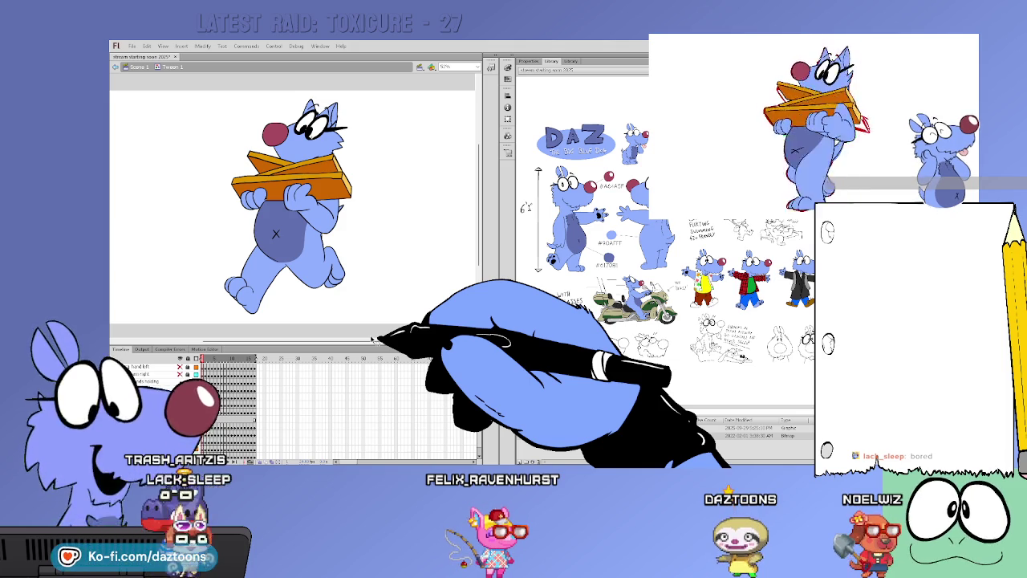
# Exit Tween 1 to Scene 1, then re-enter the dog instance to edit Tween 1 in place
pyautogui.doubleClick(437, 180)
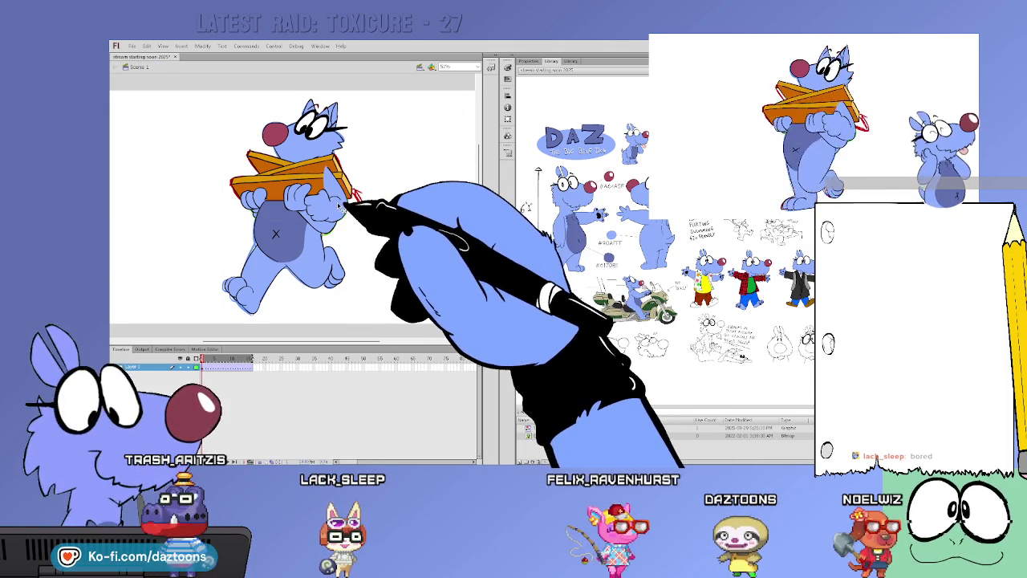
pyautogui.doubleClick(341, 207)
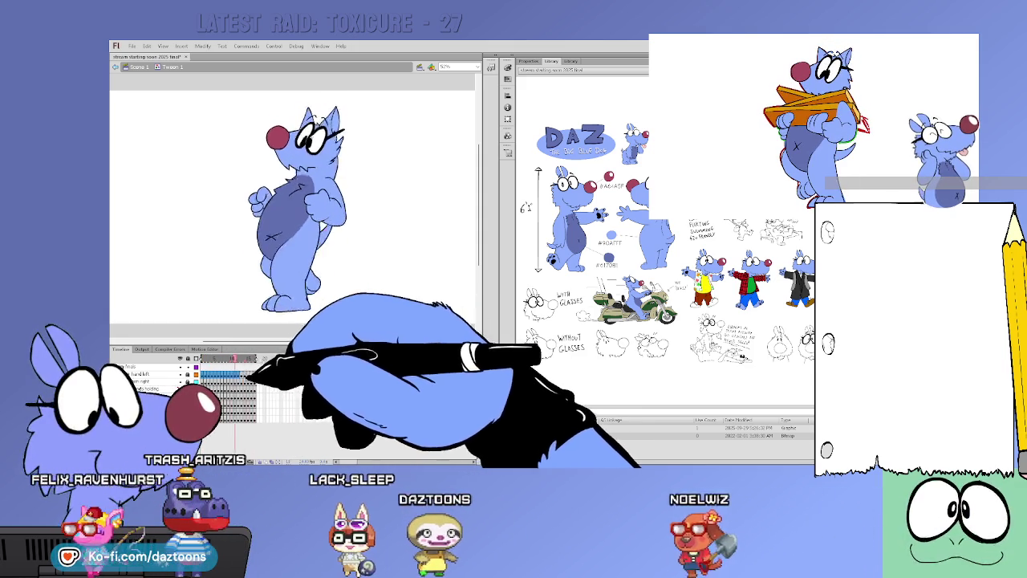
# Select the hand left layer and the one below, then go back to Scene 1 and deselect
pyautogui.click(152, 381)
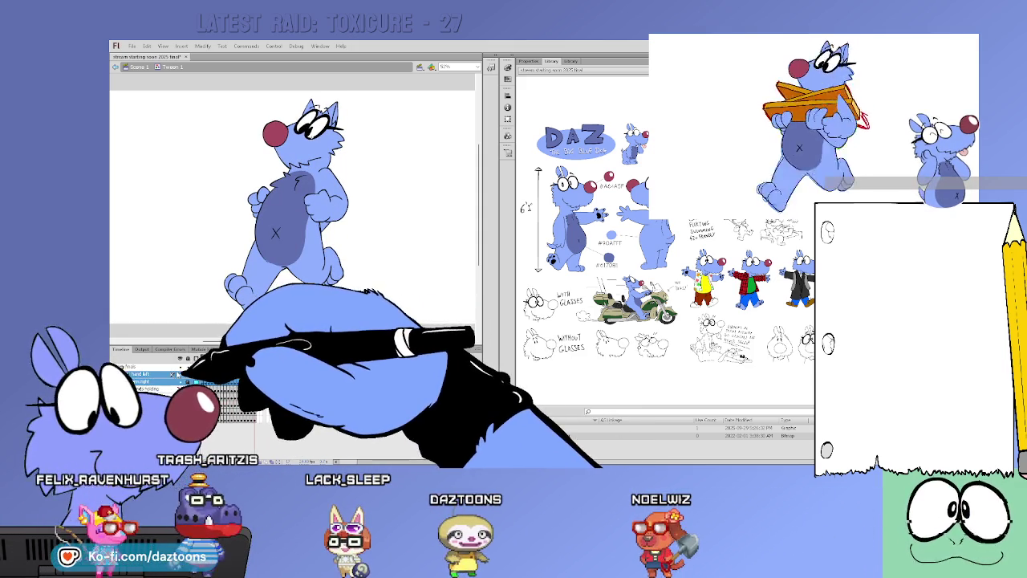
pyautogui.click(149, 388)
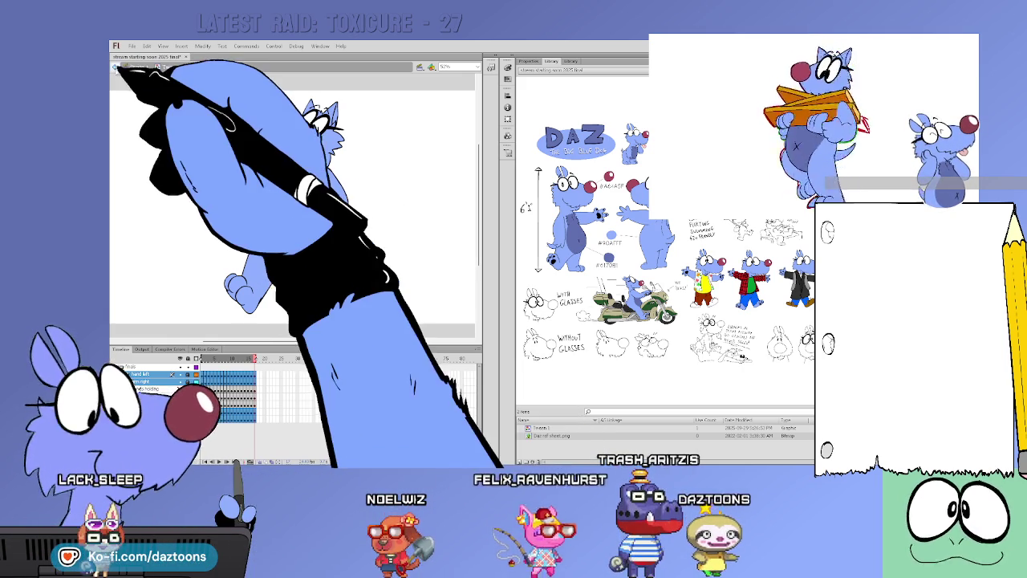
pyautogui.click(121, 67)
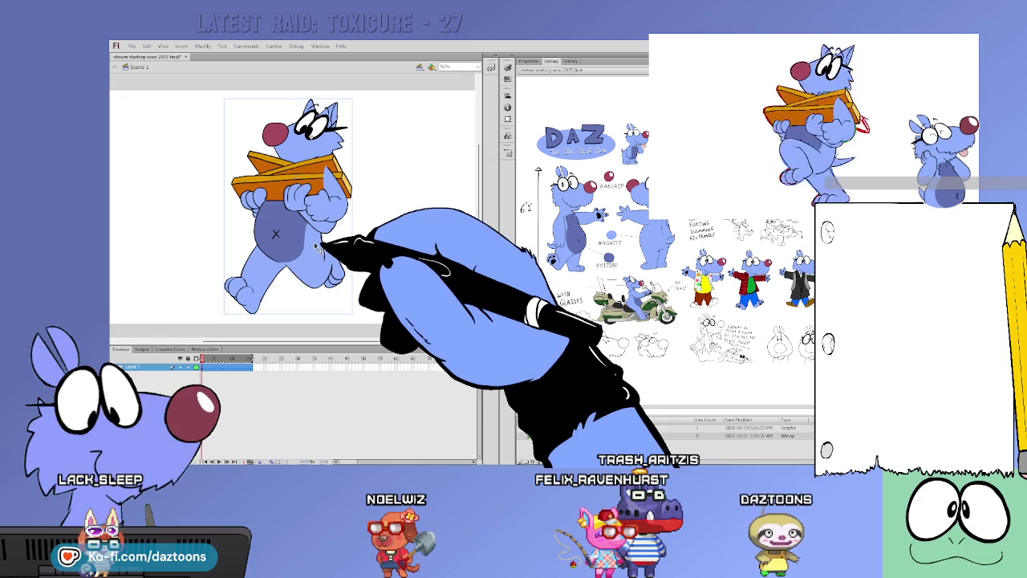
pyautogui.click(406, 191)
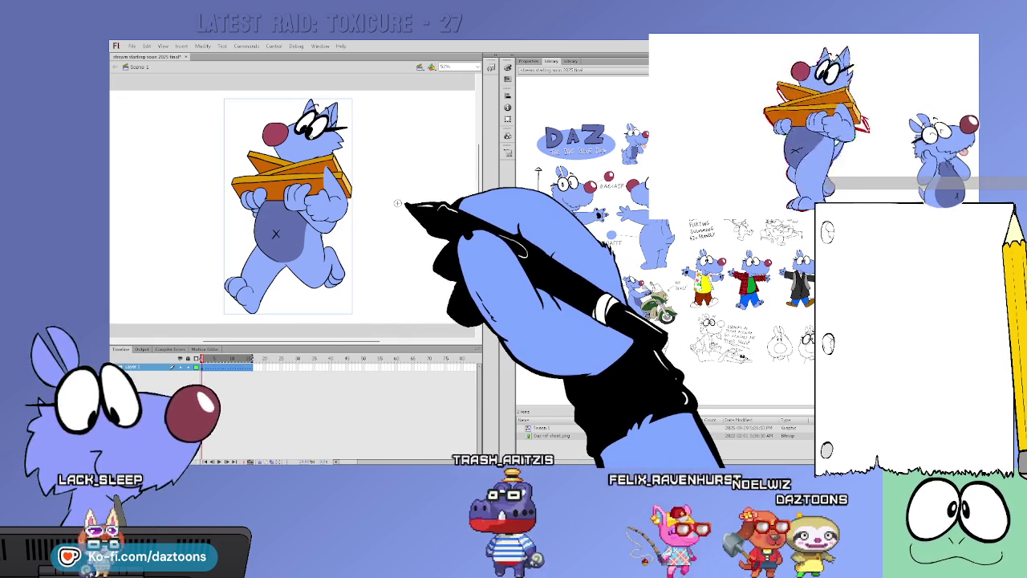
# Add a new layer and edit the small Tween 2 symbol in place to bring in the dog artwork
pyautogui.click(119, 461)
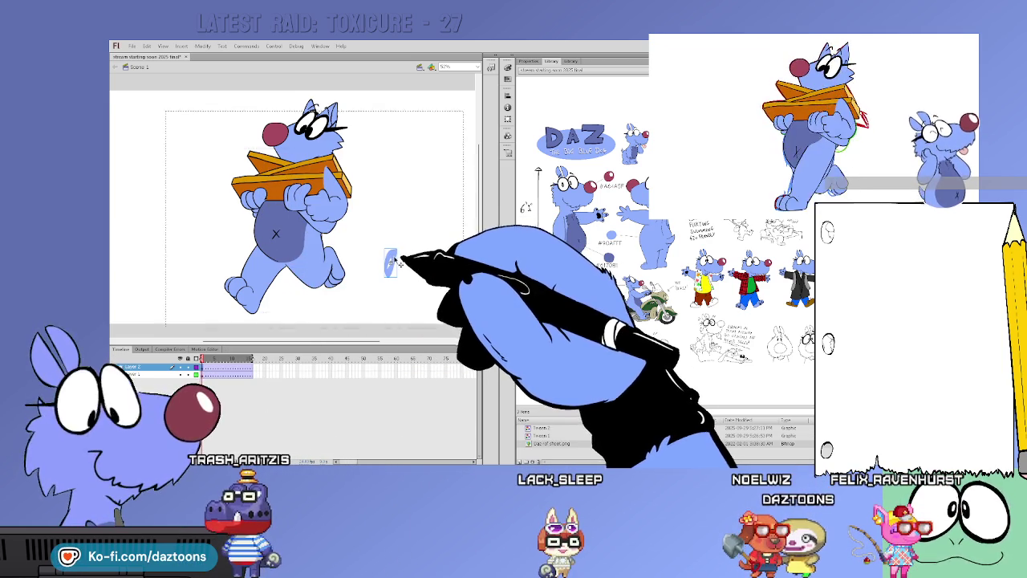
pyautogui.doubleClick(392, 262)
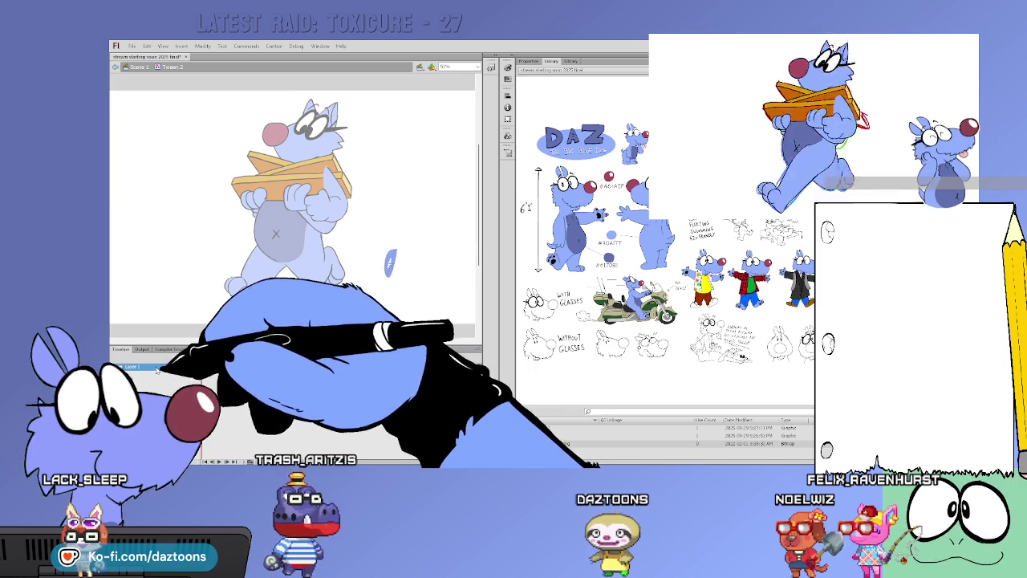
pyautogui.doubleClick(205, 236)
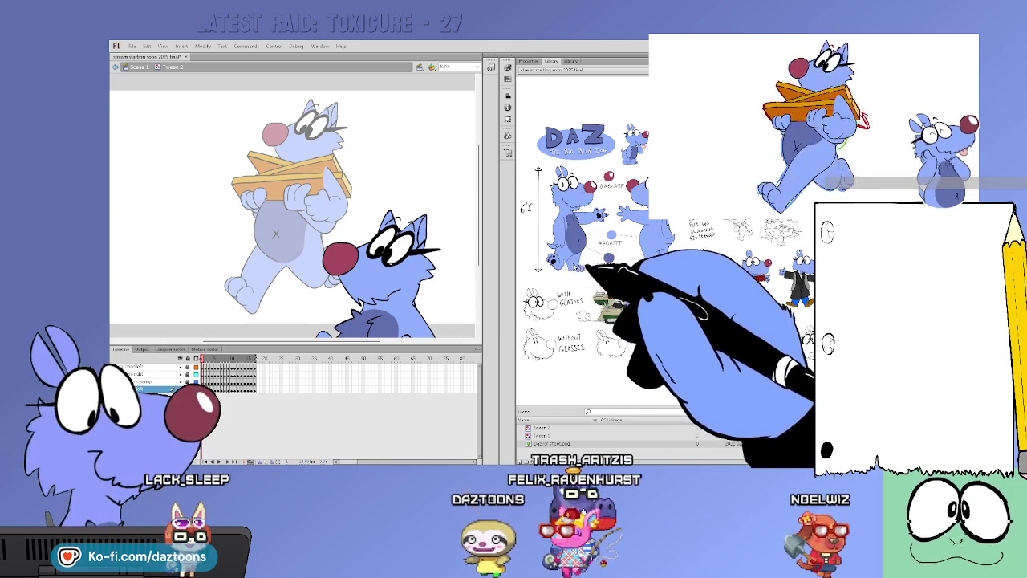
# Return to the main scene and drag the duplicate dog down onto the pasteboard
pyautogui.doubleClick(463, 291)
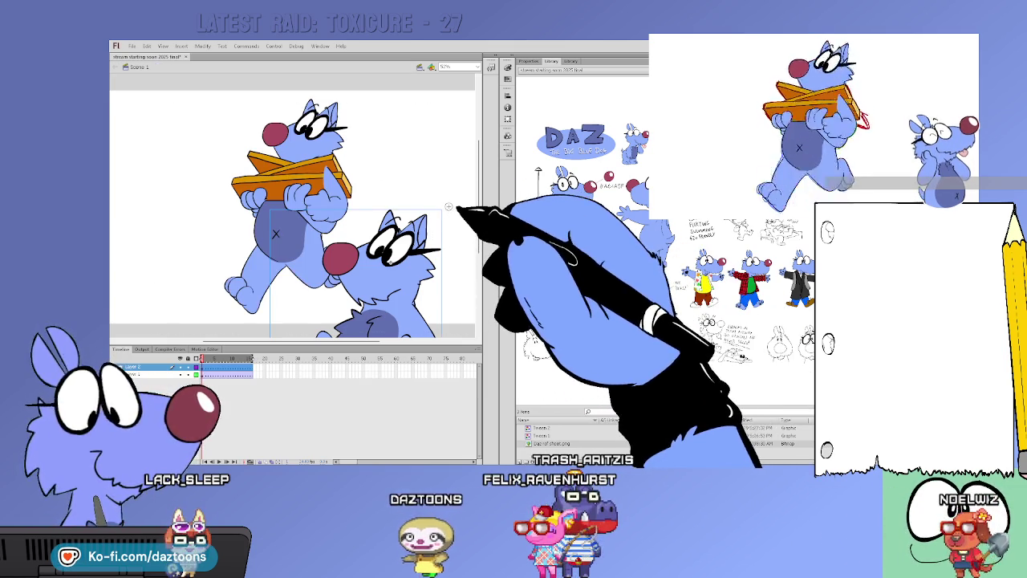
pyautogui.click(417, 257)
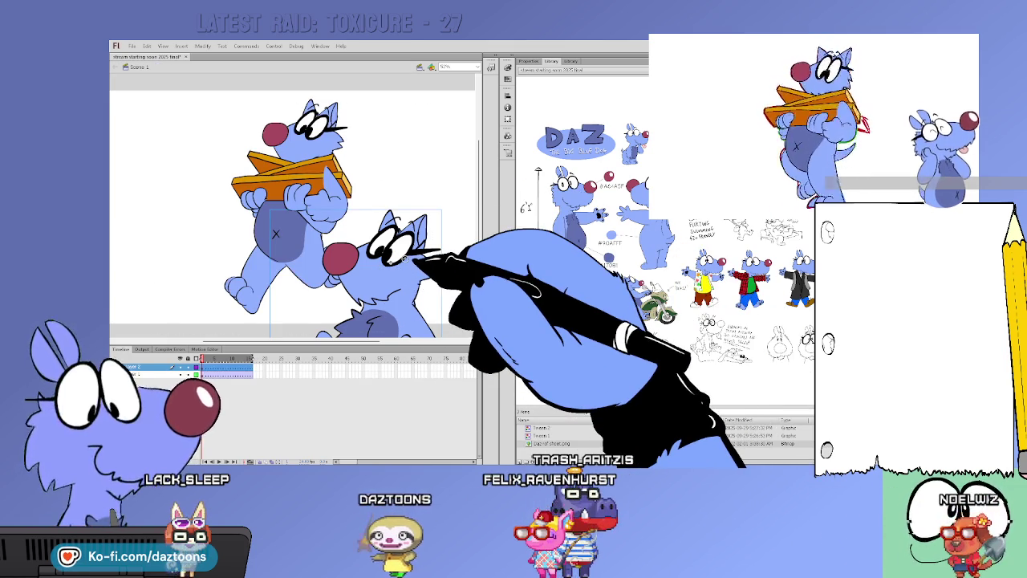
pyautogui.moveTo(385, 265); pyautogui.dragTo(373, 290)
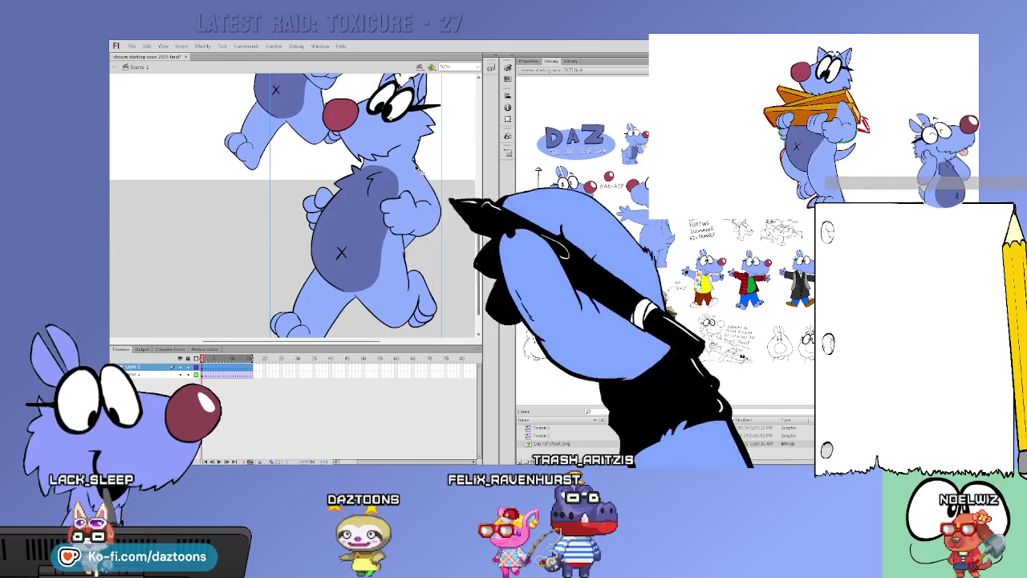
pyautogui.scroll(3, 434, 209)
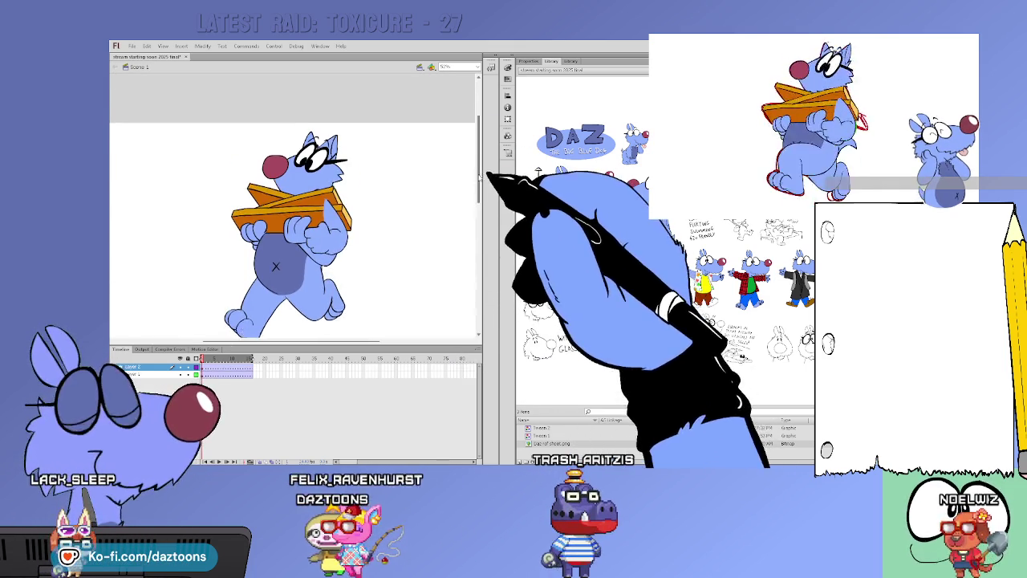
# Enter the Tween 1 dog symbol and undo/redo the deletion until only the walking body shows
pyautogui.doubleClick(314, 263)
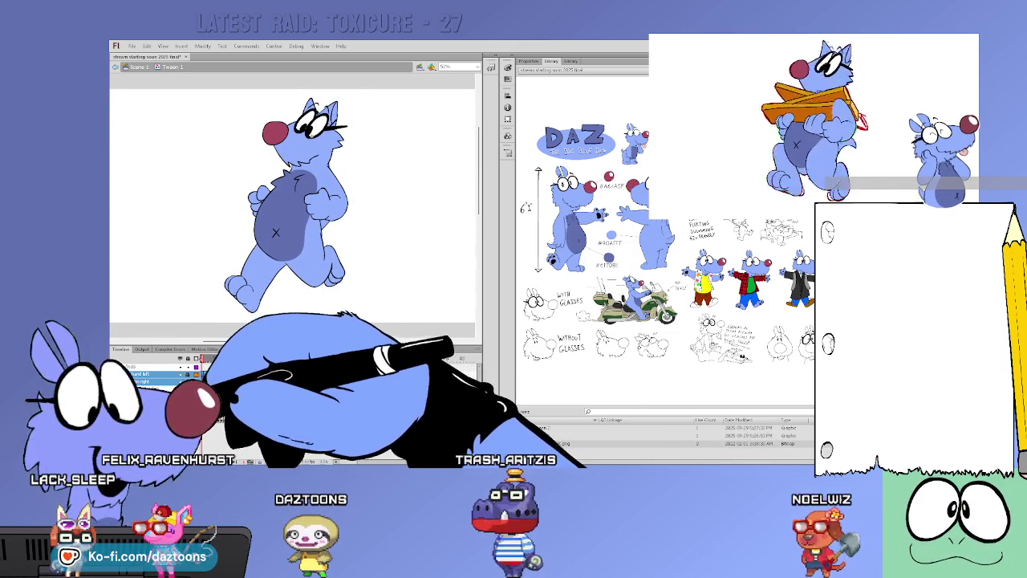
pyautogui.press('Delete')
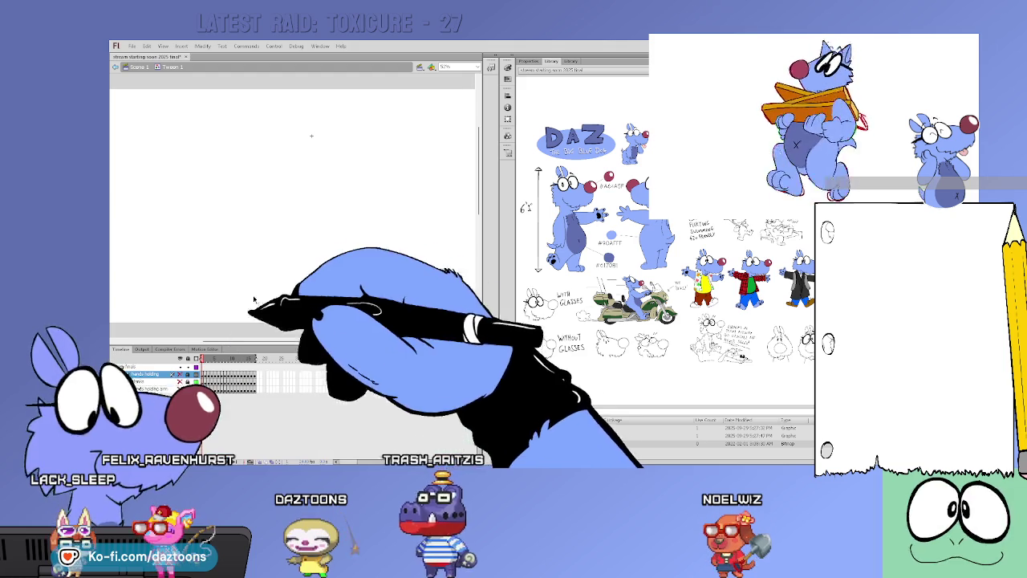
pyautogui.hotkey('ctrl', 'z')
pyautogui.hotkey('ctrl', 'z')
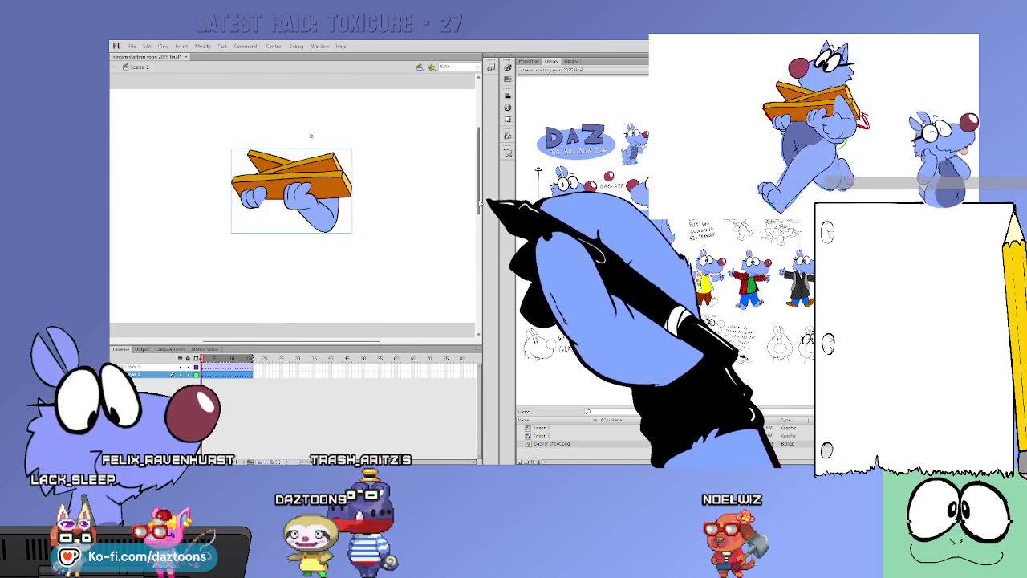
pyautogui.hotkey('ctrl', 'z')
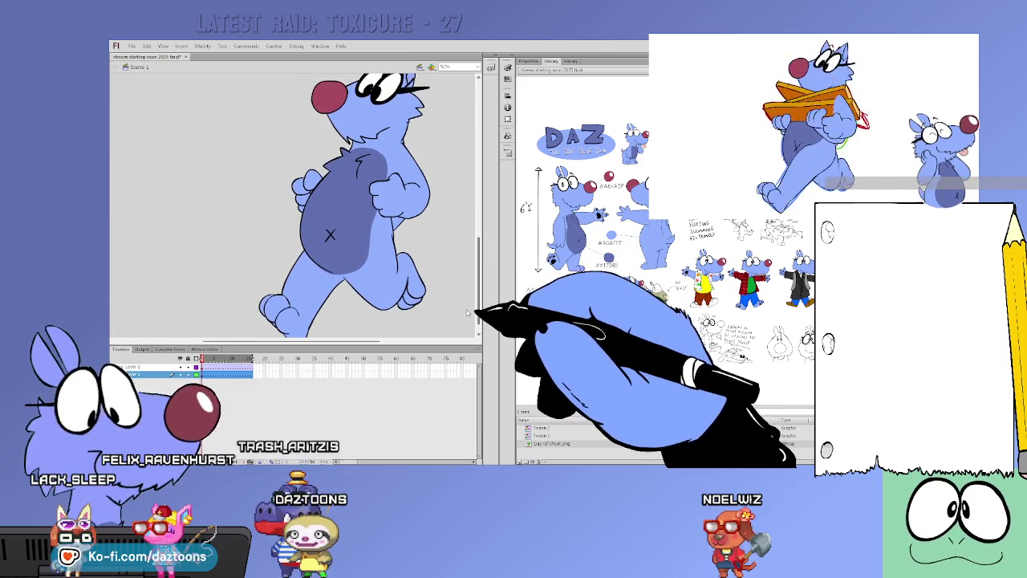
pyautogui.scroll(5, 464, 234)
pyautogui.hotkey('ctrl', 'z')
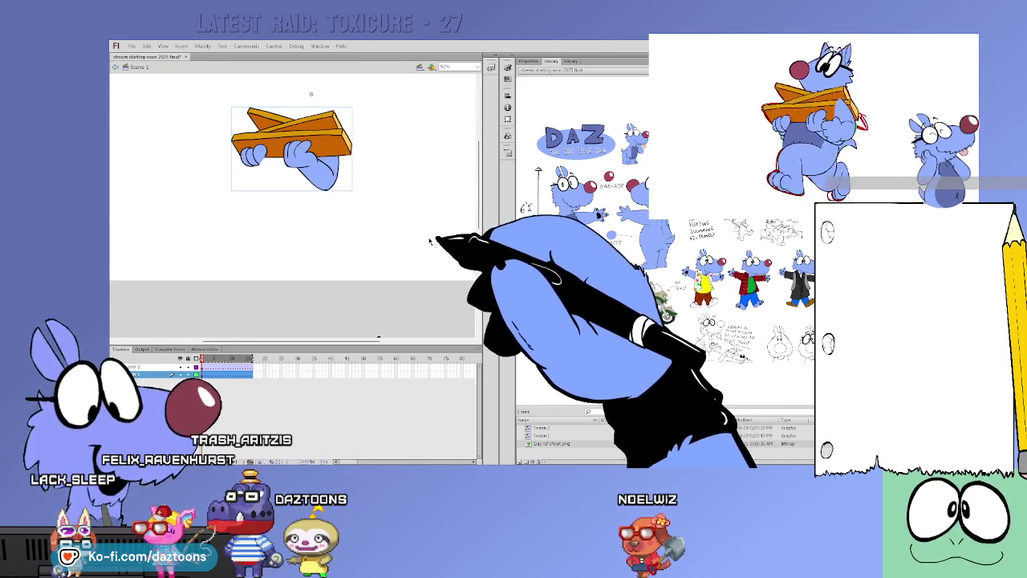
pyautogui.hotkey('ctrl', 'y')
pyautogui.hotkey('ctrl', 'z')
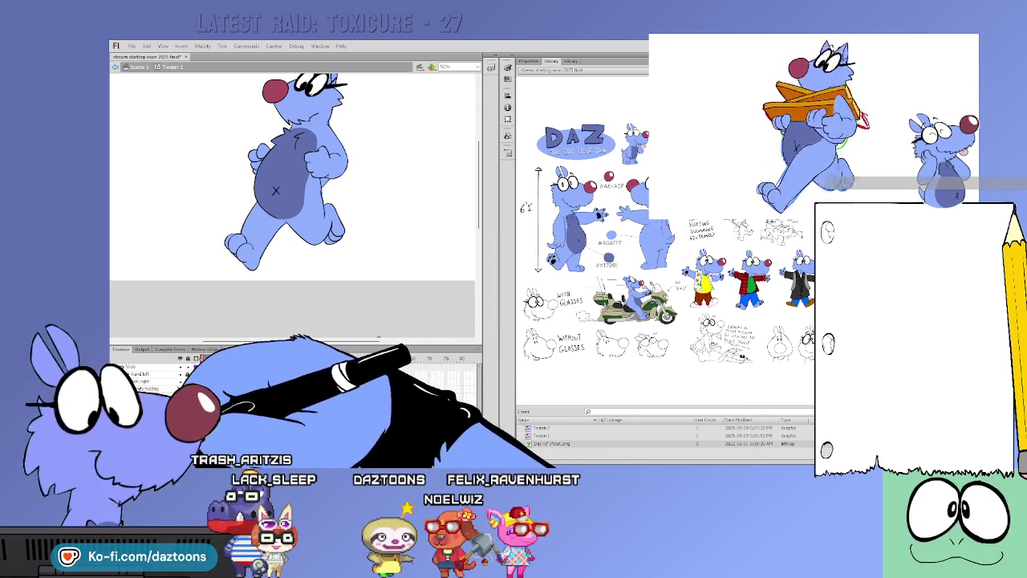
# Select the arm right layer, then the hands holding layer, in Tween 1's timeline
pyautogui.click(161, 380)
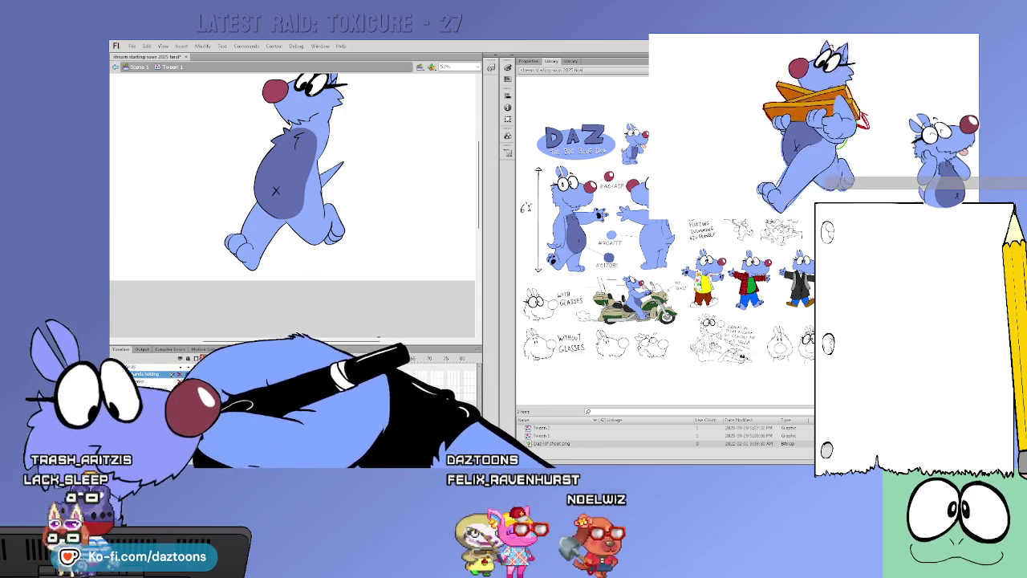
pyautogui.click(188, 374)
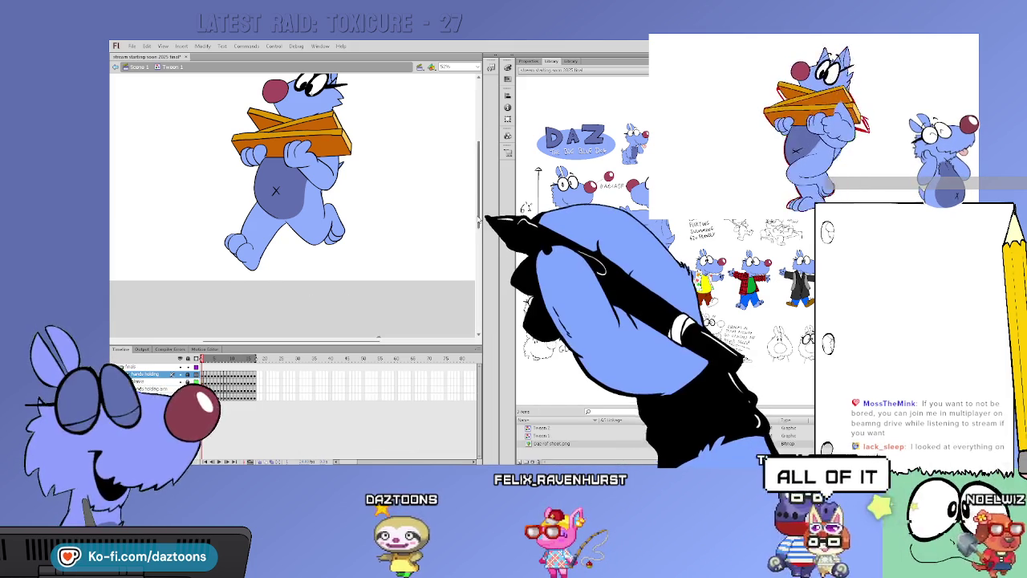
# Delete the orange box and holding hands from the hands holding layer in Tween 1
pyautogui.moveTo(479, 218); pyautogui.dragTo(478, 199)
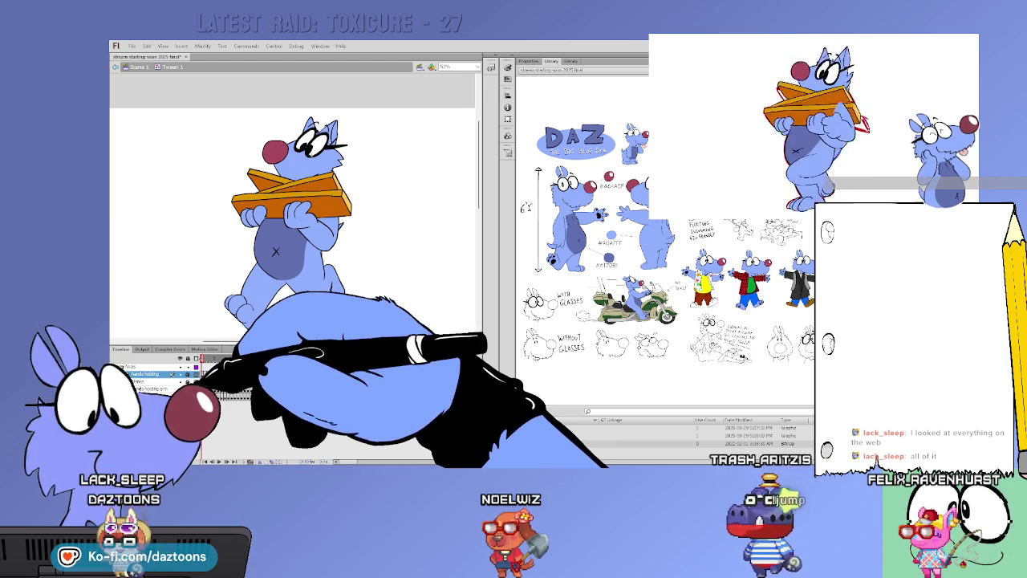
pyautogui.click(165, 381)
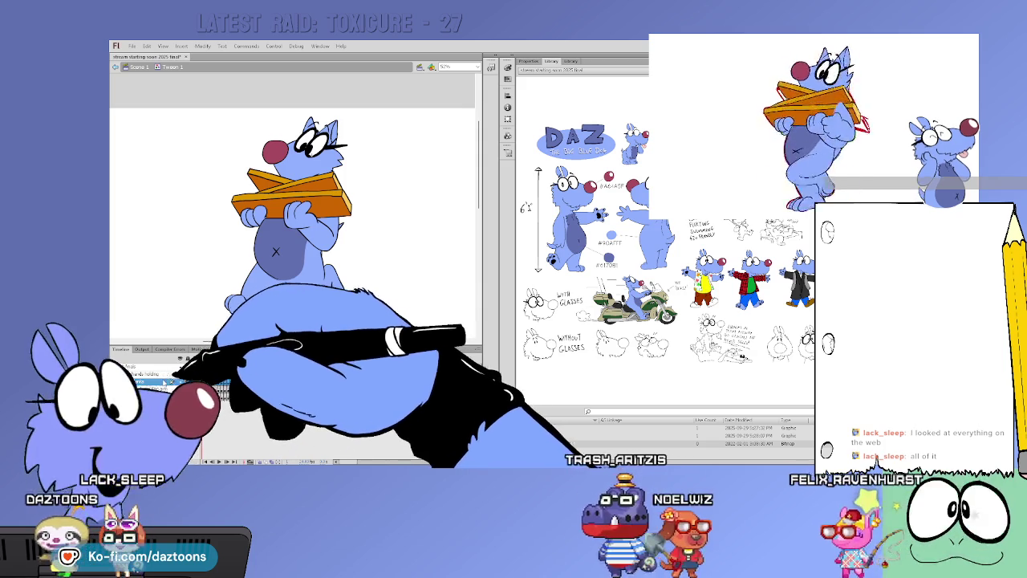
pyautogui.click(145, 374)
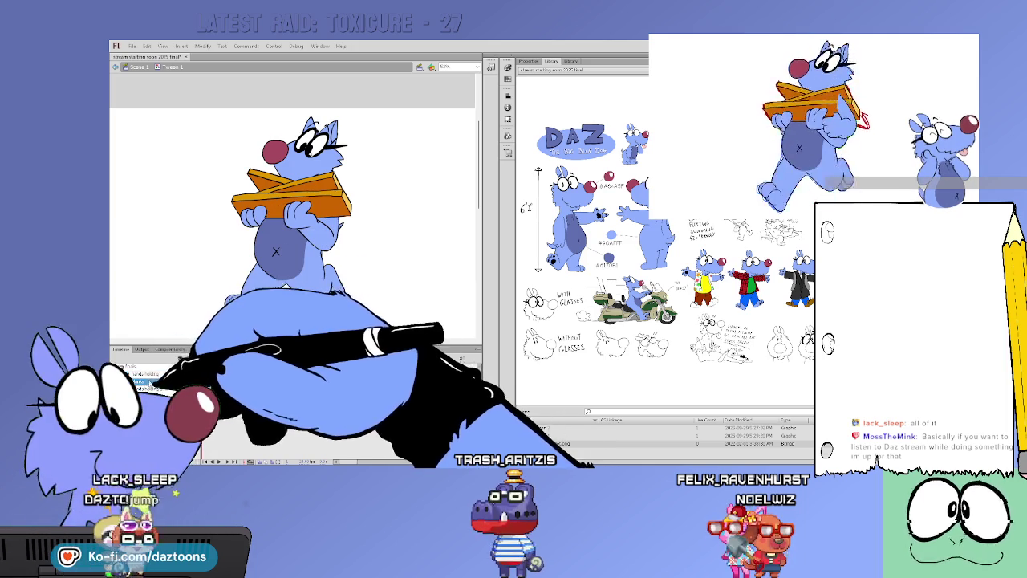
pyautogui.press('Delete')
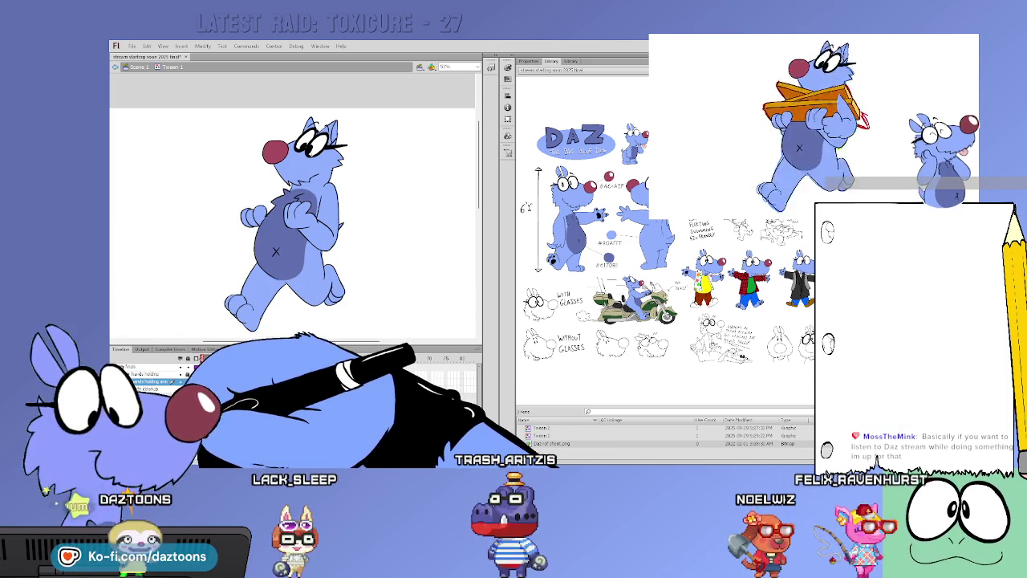
# Add Layer 3 on Scene 1 and place the box and hands inside new symbol Tween 3
pyautogui.doubleClick(384, 263)
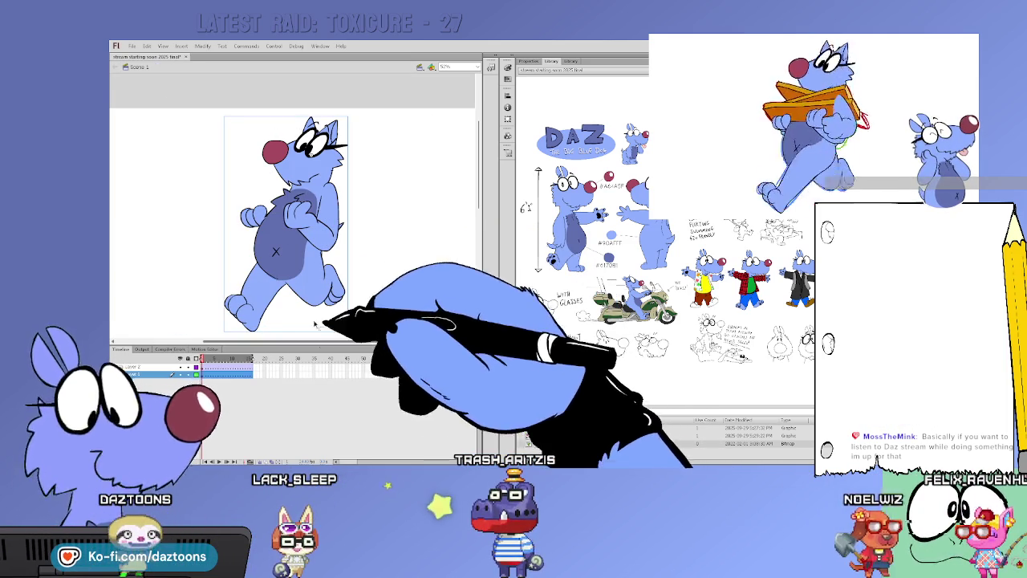
pyautogui.click(210, 350)
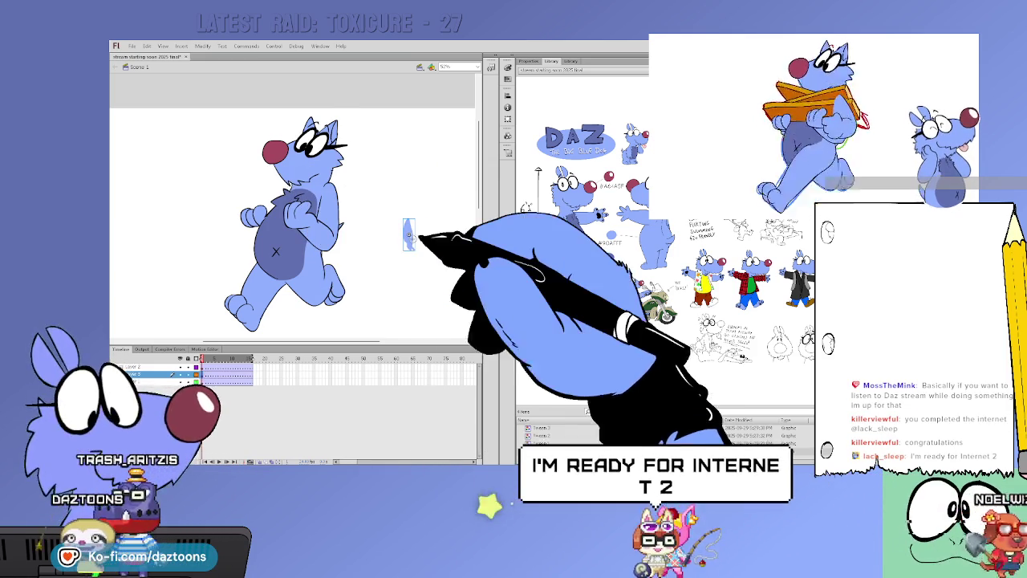
pyautogui.doubleClick(413, 243)
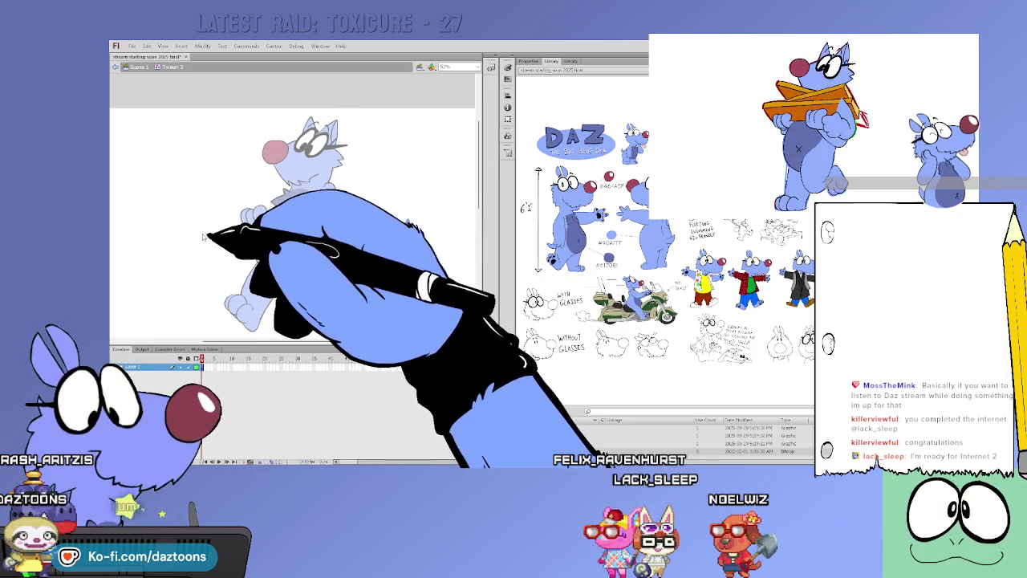
pyautogui.doubleClick(211, 233)
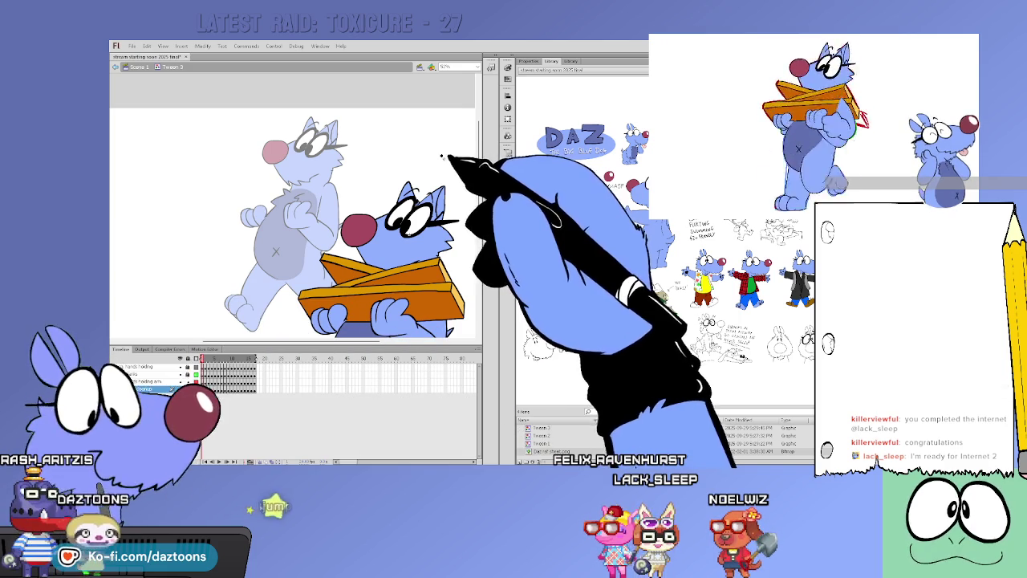
pyautogui.click(205, 382)
pyautogui.doubleClick(391, 175)
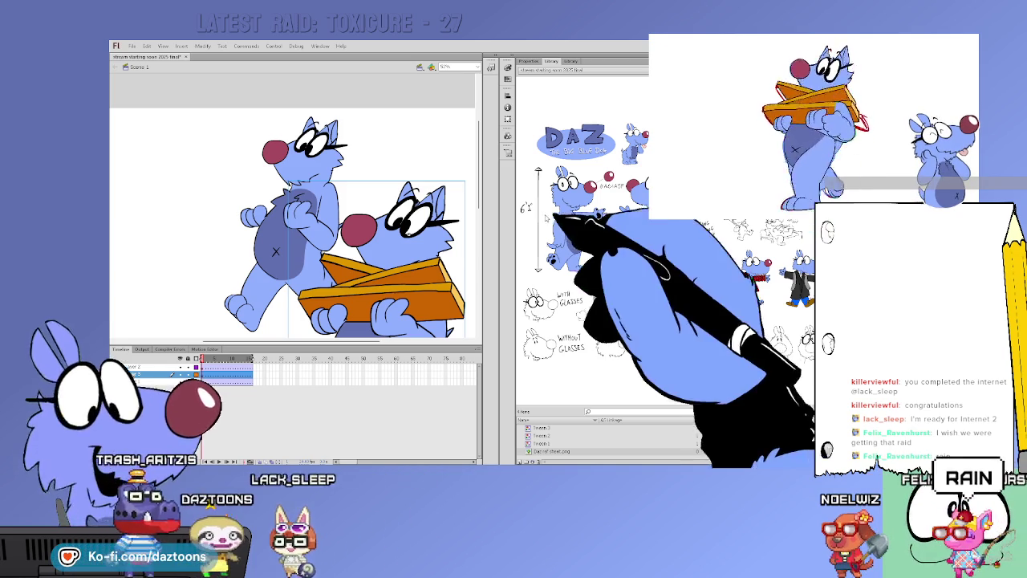
# Move the box symbol above the stage, then play the boxless dog's walk inside Tween 1
pyautogui.scroll(2, 292, 223)
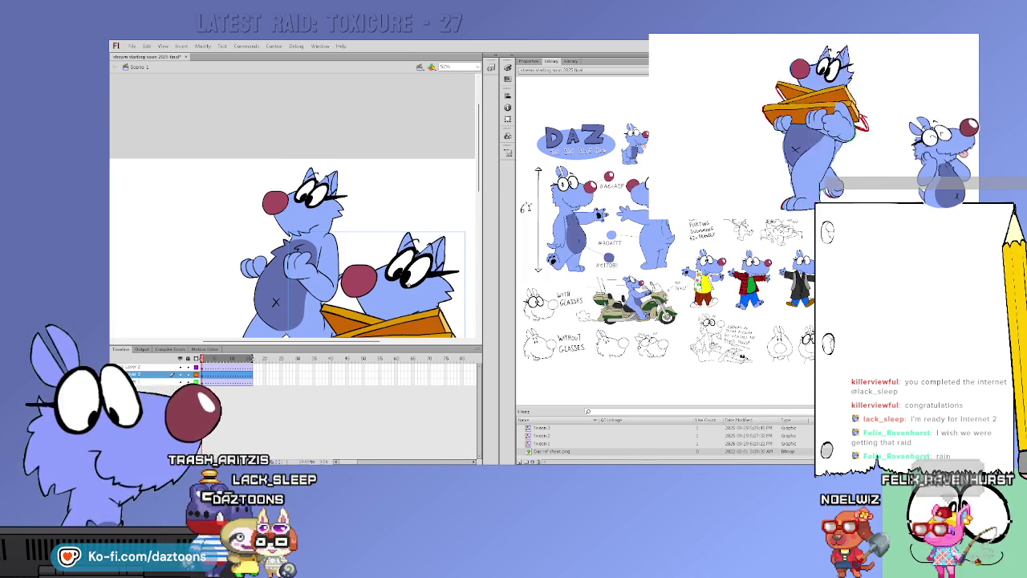
pyautogui.moveTo(425, 320); pyautogui.dragTo(396, 135)
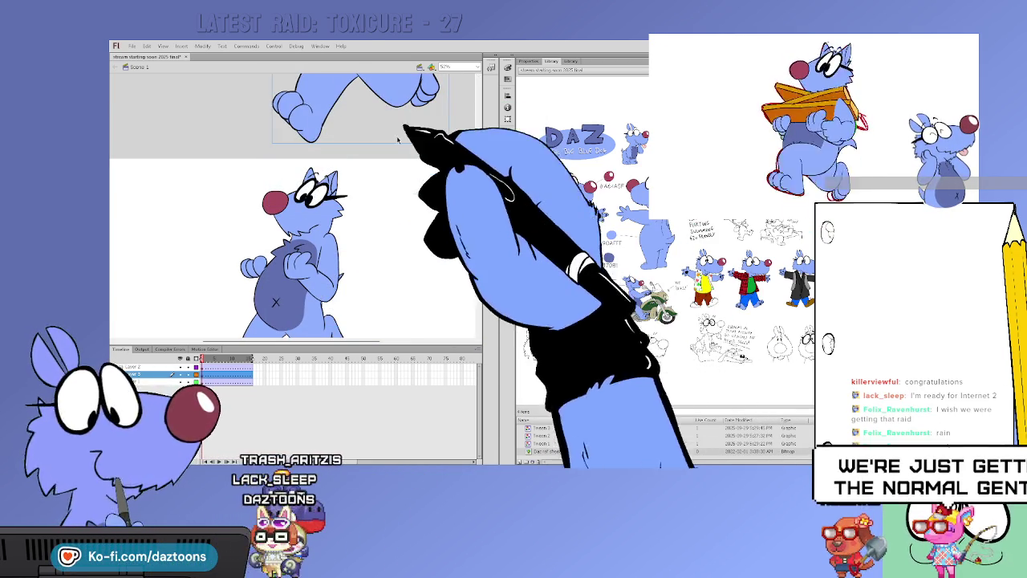
pyautogui.scroll(-3, 440, 193)
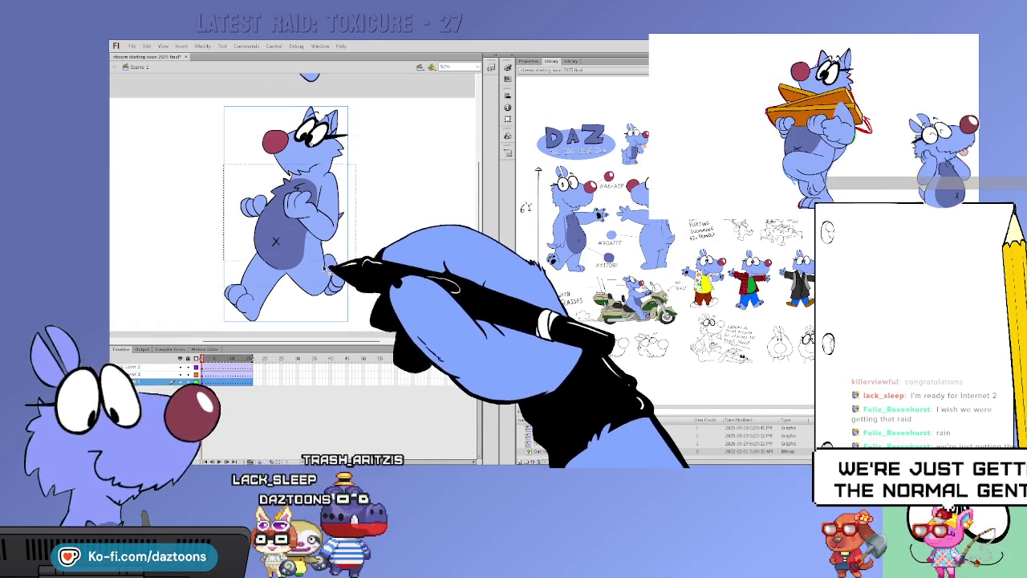
pyautogui.doubleClick(326, 269)
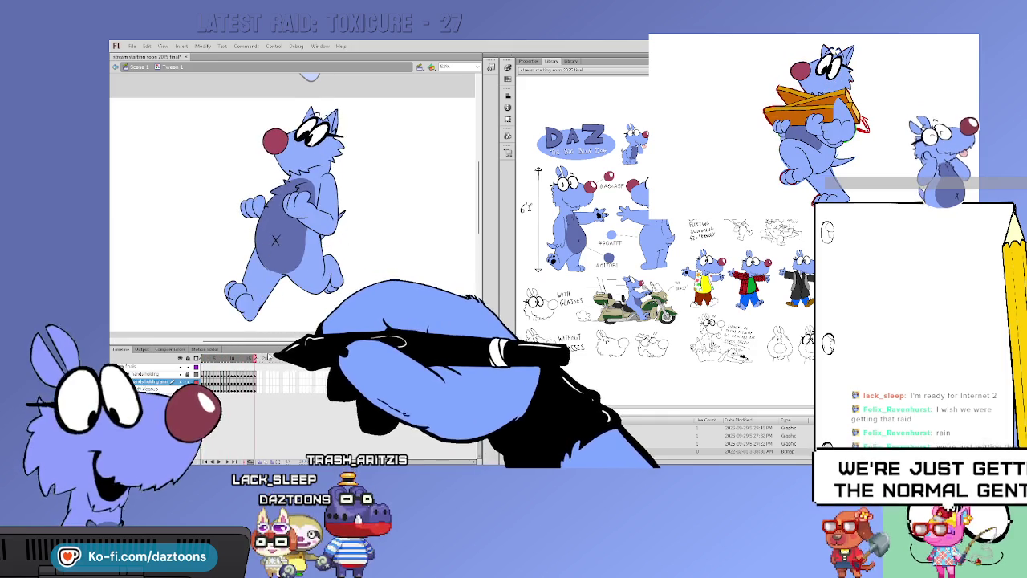
pyautogui.press('Return')
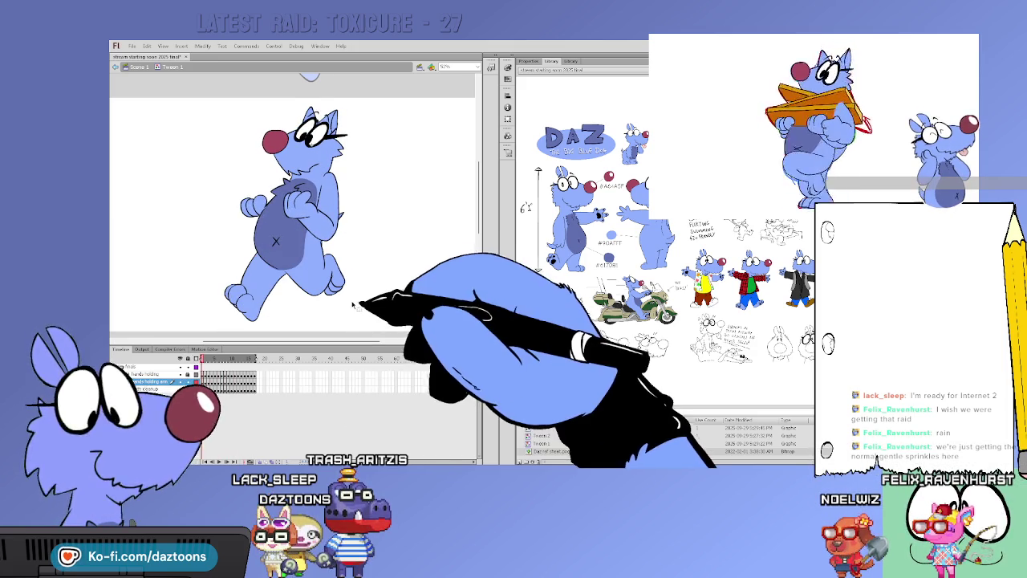